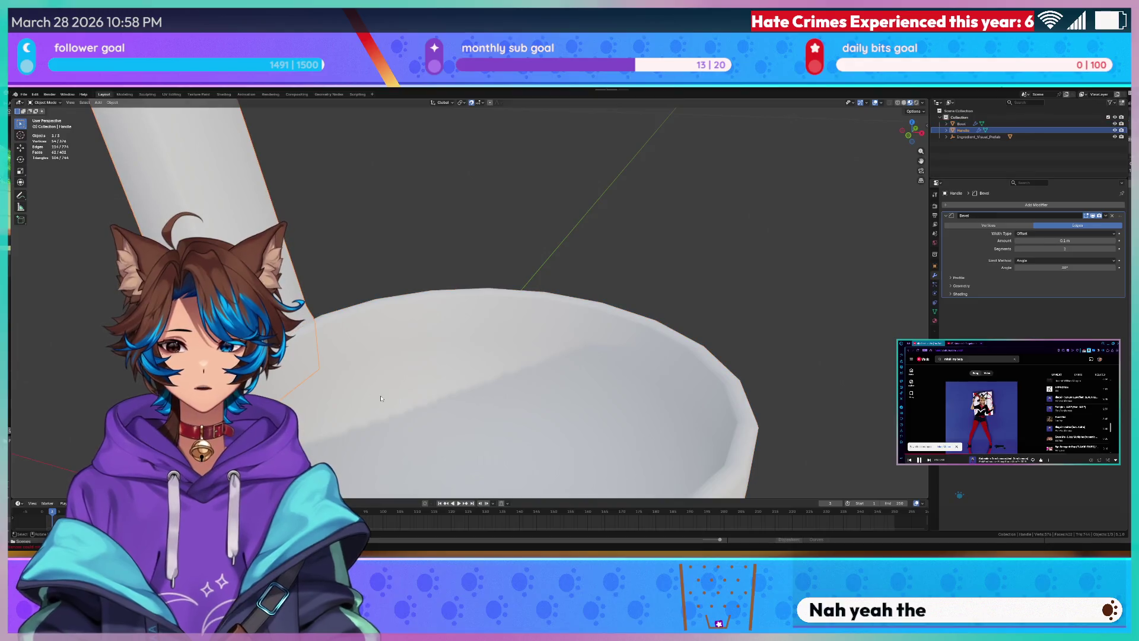
# Unhide the handle and join the bowl and Handle into one ladle object.
pyautogui.click(381, 347)
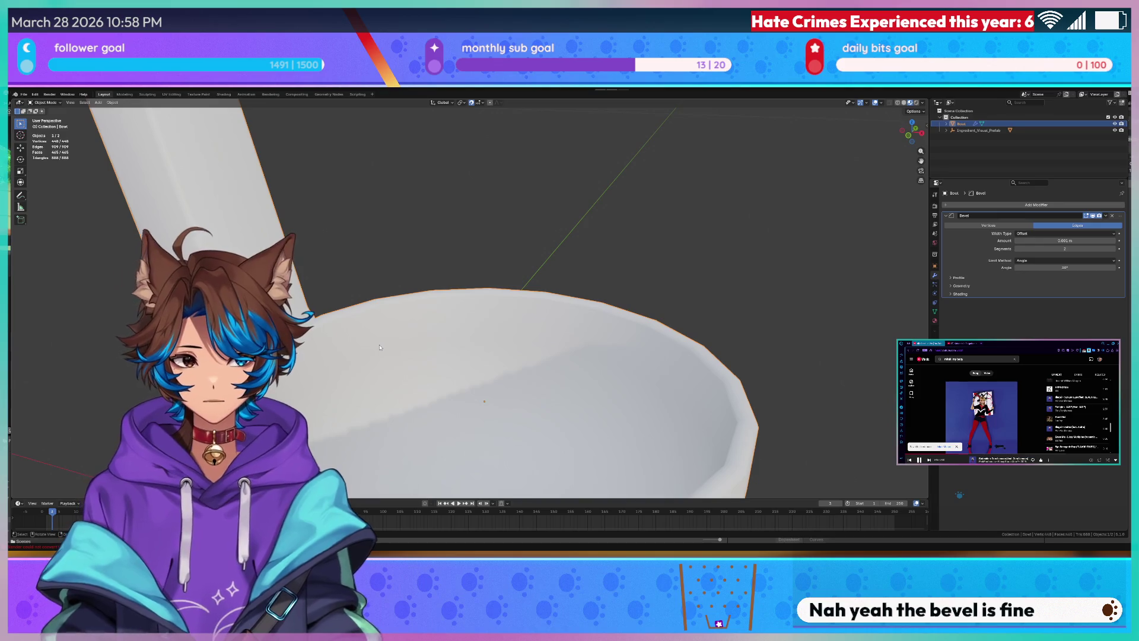
pyautogui.hotkey('ctrl', 'z')
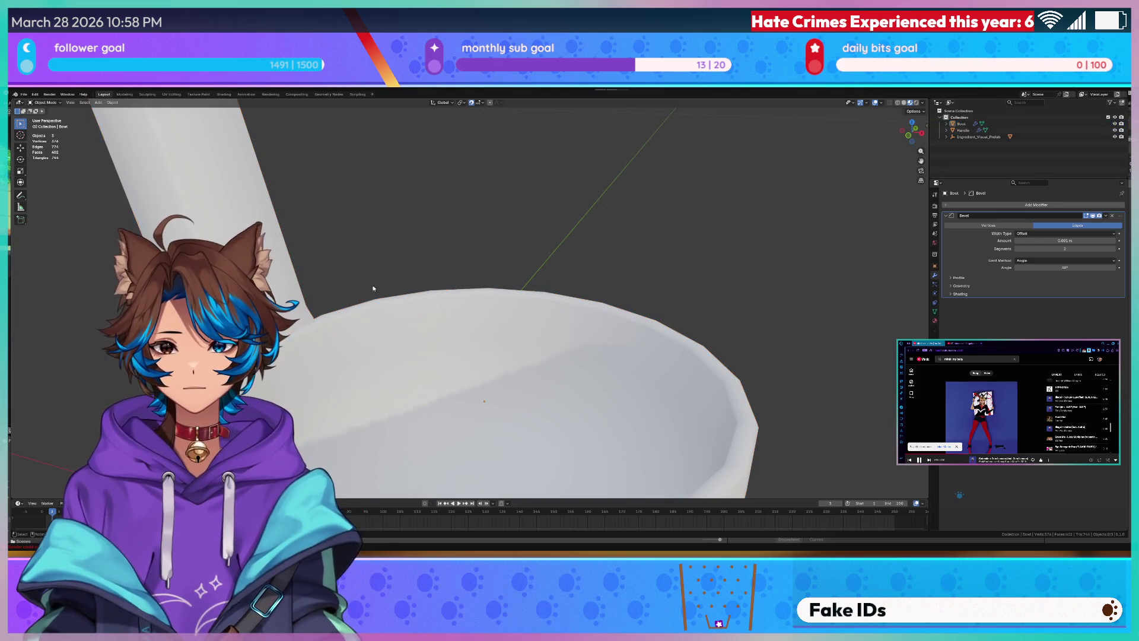
pyautogui.keyDown('shift'); pyautogui.click(178, 166); pyautogui.keyUp('shift')
pyautogui.hotkey('ctrl', 'j')
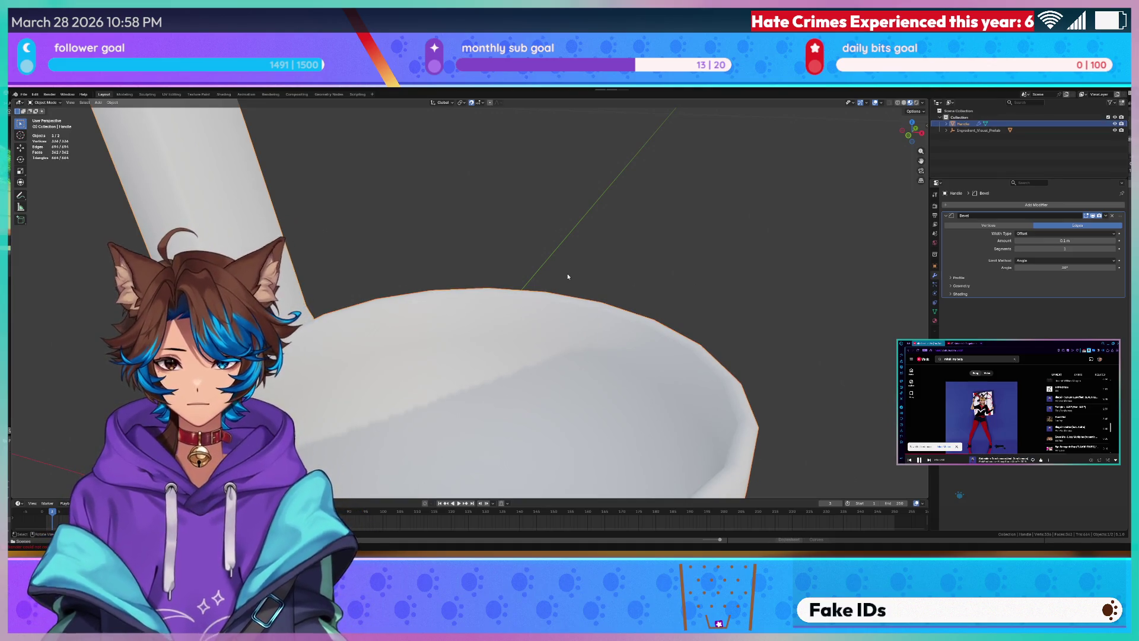
# Deselect the ladle and save the file as Tea Toppings Ladle.blend.
pyautogui.click(457, 243)
pyautogui.scroll(-6, 458, 243)
pyautogui.hotkey('ctrl', 's')
pyautogui.rightClick(489, 232)
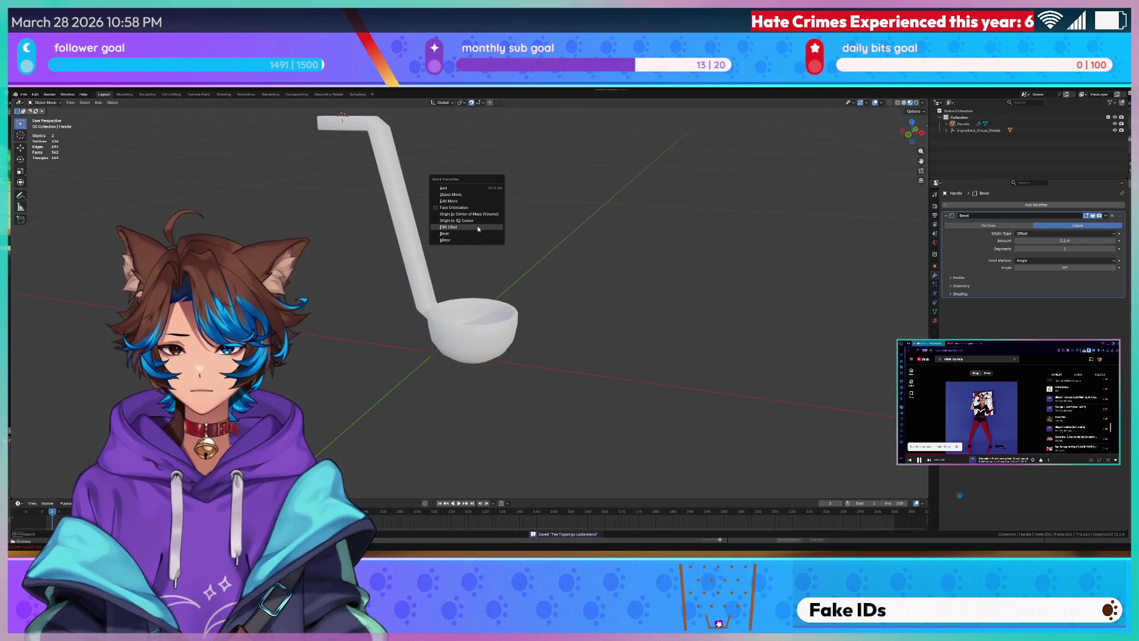
pyautogui.press('Escape')
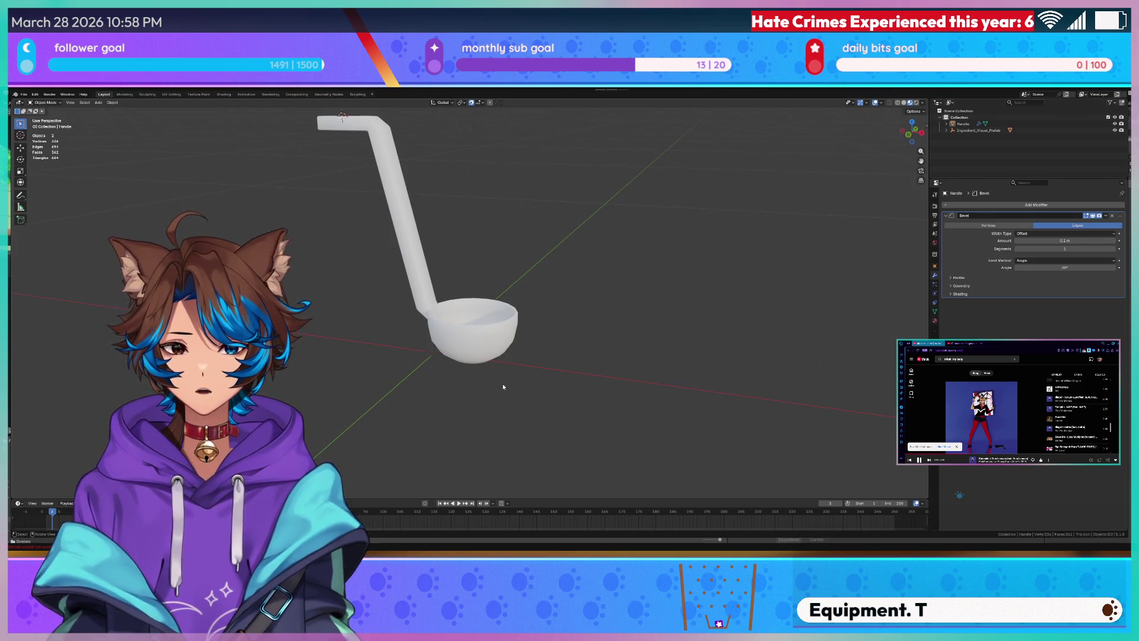
pyautogui.scroll(-4, 527, 298)
pyautogui.scroll(2, 515, 293)
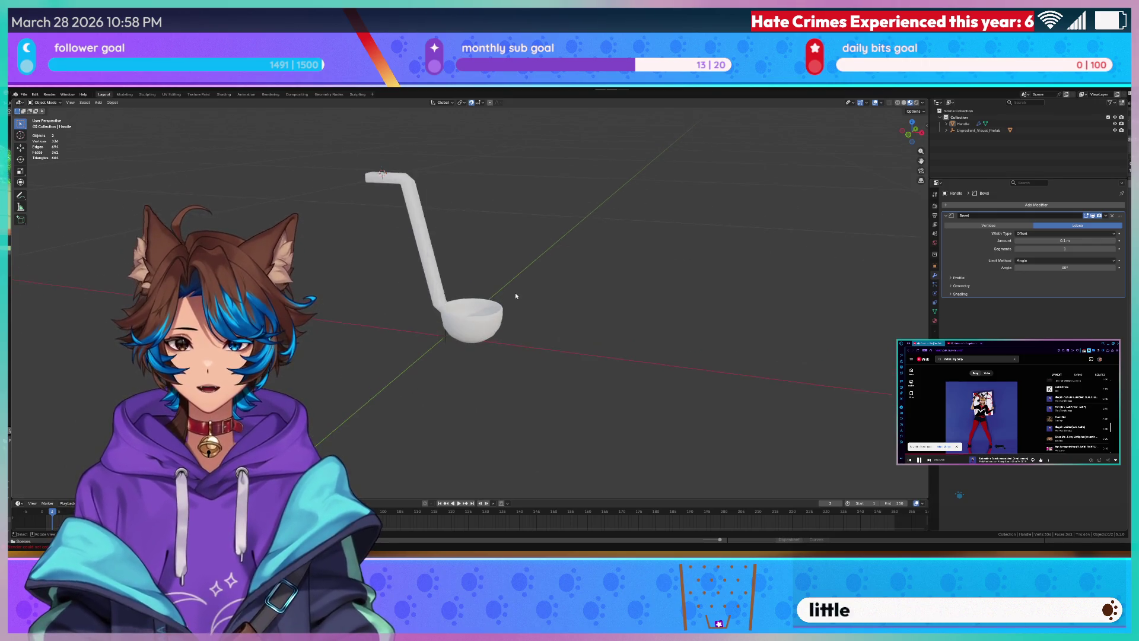
# In the UV Editing workspace, unwrap the ladle with Smart UV Project and save.
pyautogui.click(171, 93)
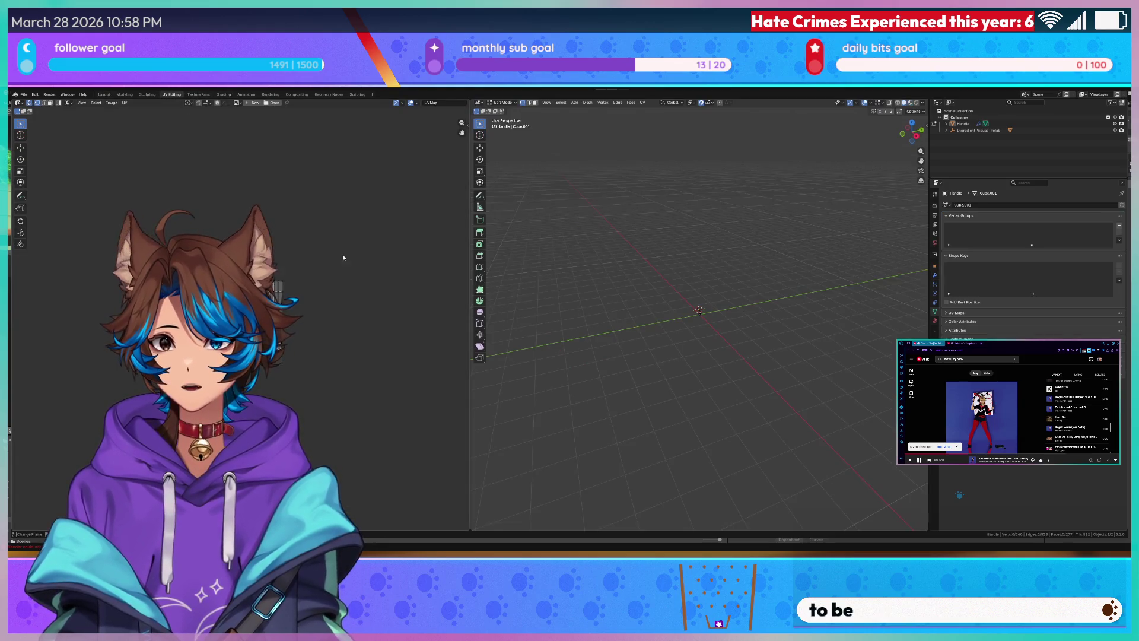
pyautogui.press('u')
pyautogui.click(755, 260)
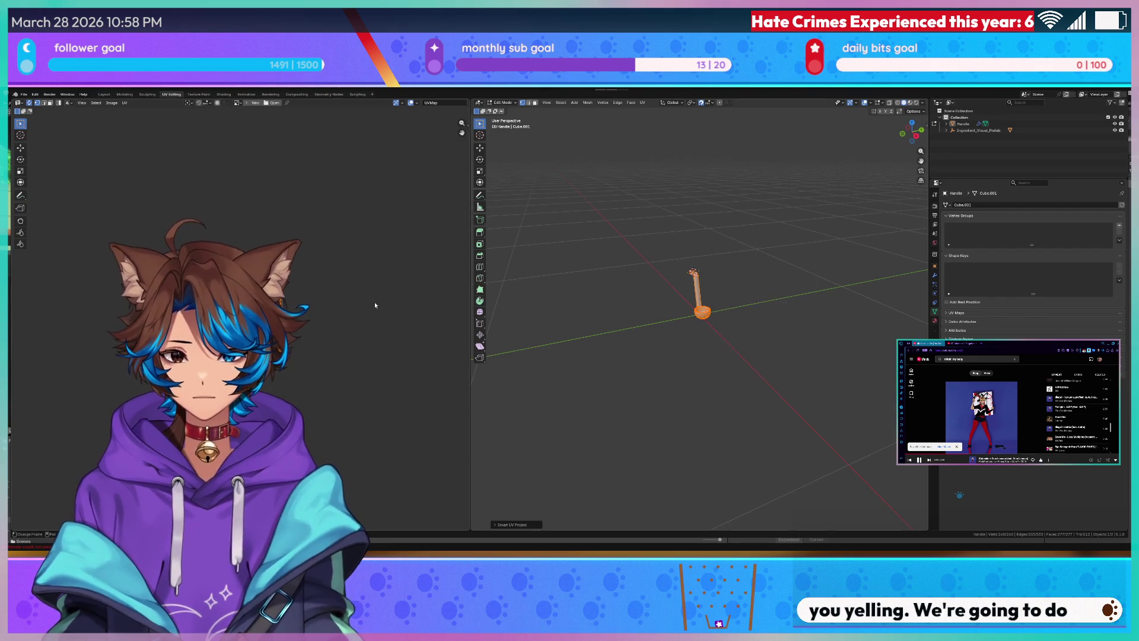
pyautogui.scroll(-8, 253, 221)
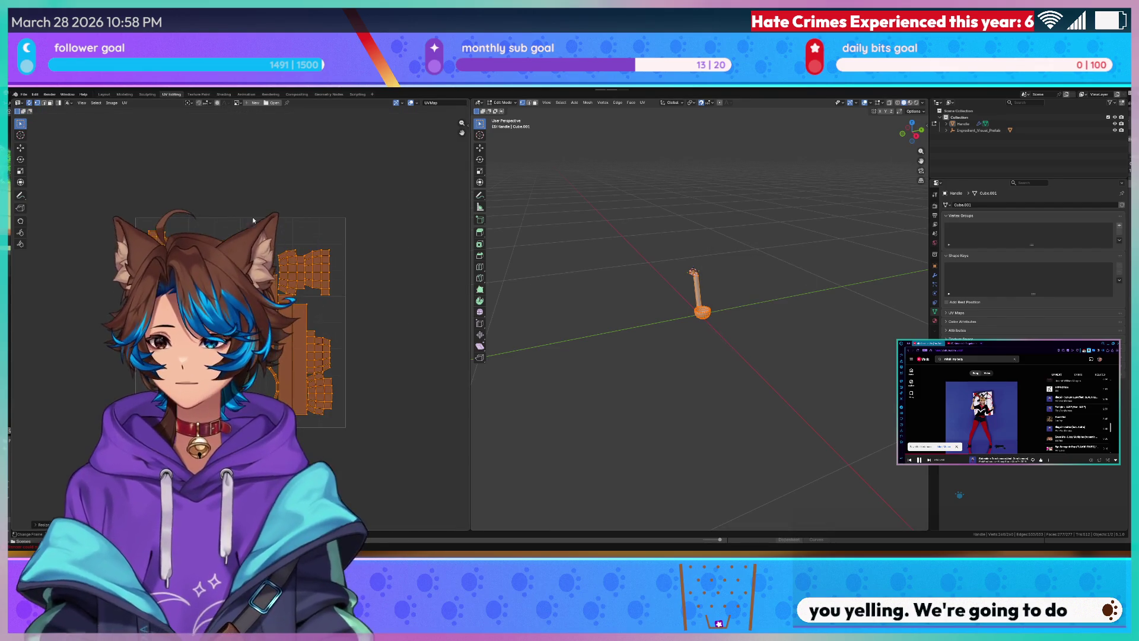
pyautogui.hotkey('ctrl', 's')
# Re-enter Edit Mode on the Handle object with all faces selected, then return to Object Mode.
pyautogui.press('q')
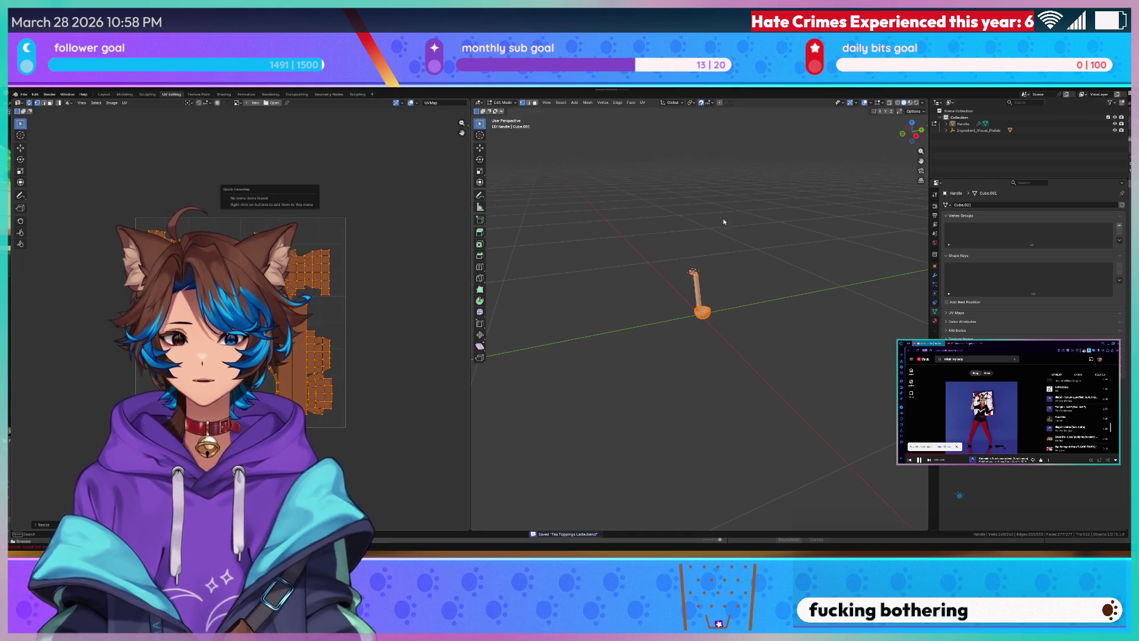
pyautogui.press('Tab')
pyautogui.click(695, 244)
pyautogui.scroll(5, 663, 257)
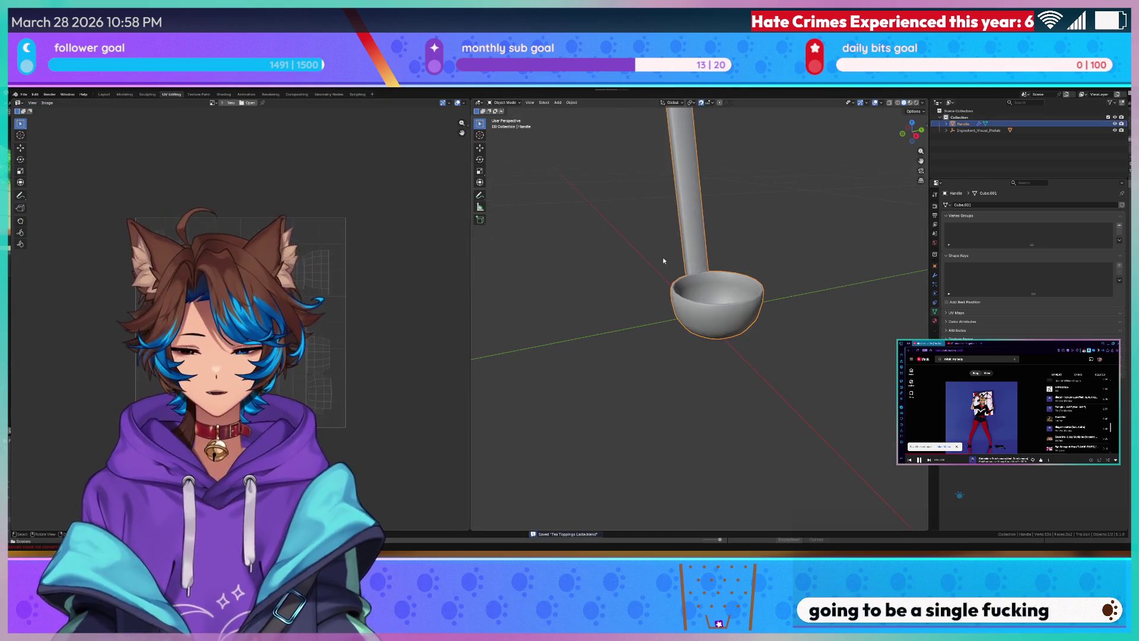
pyautogui.scroll(-3, 624, 258)
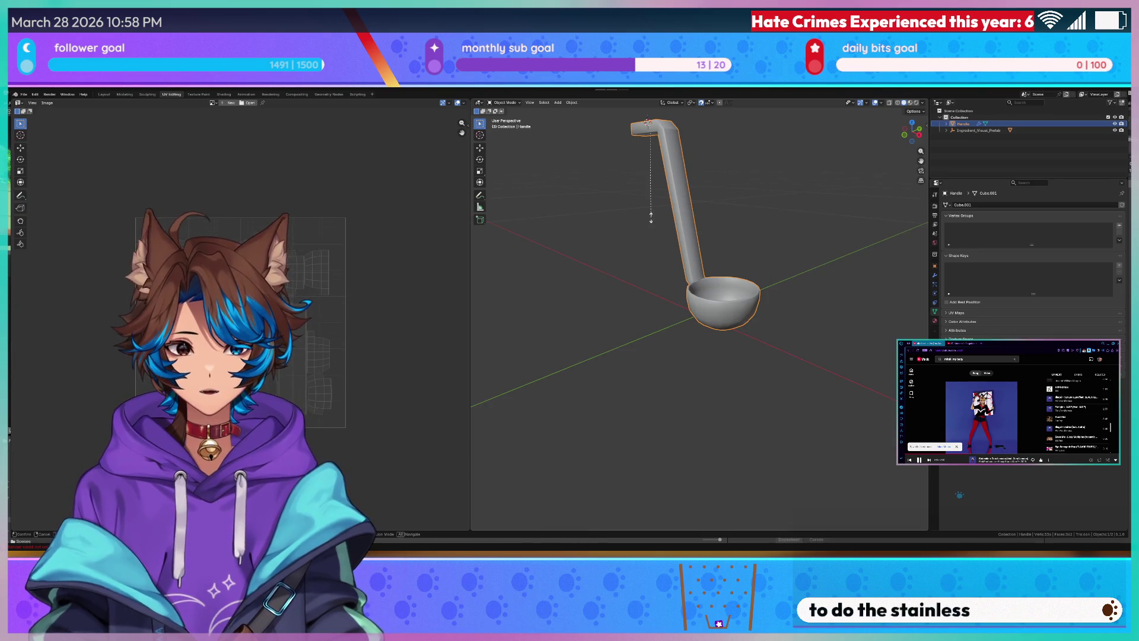
pyautogui.press('Tab')
pyautogui.press('q')
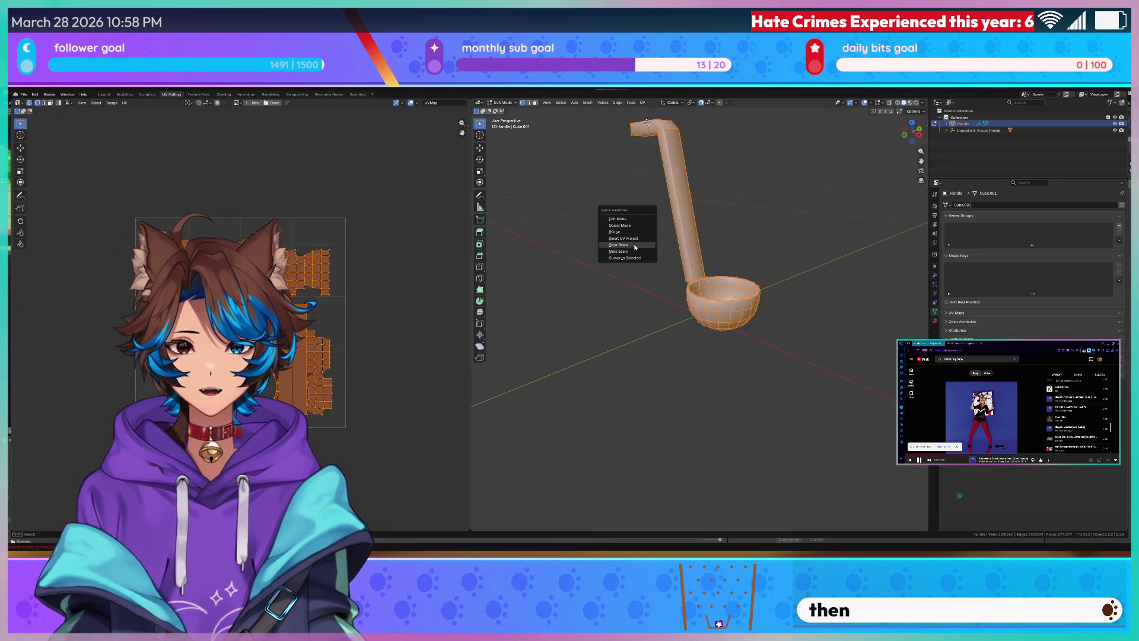
pyautogui.click(620, 226)
# Start an FBX export from Quick Favorites, then delete the Ingredient_Visual_Prefab empty.
pyautogui.press('q')
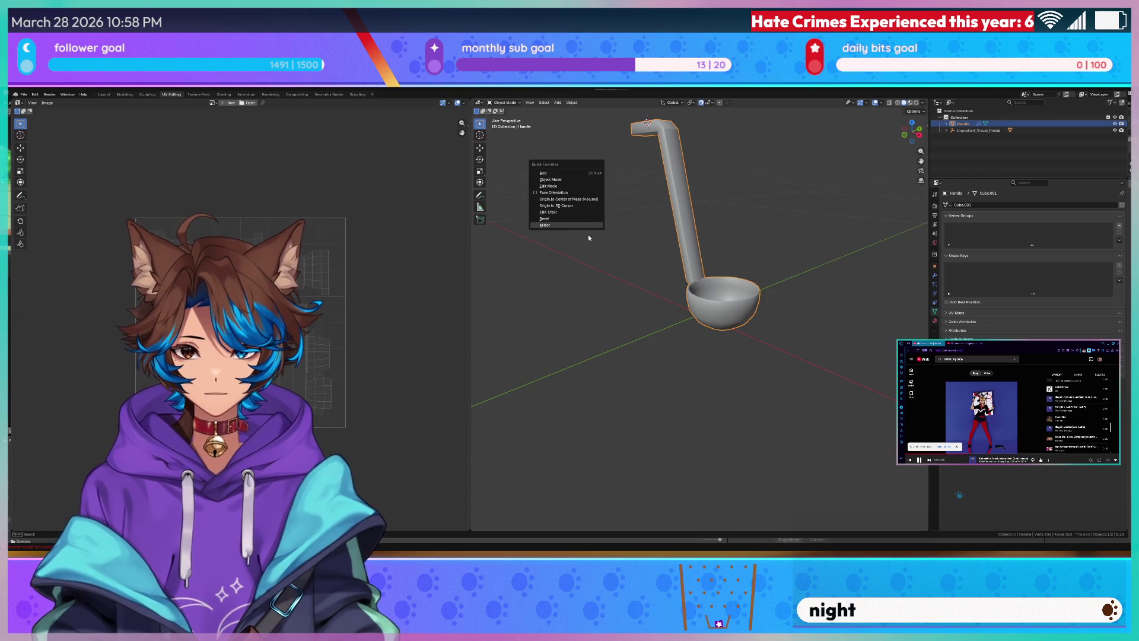
pyautogui.click(587, 215)
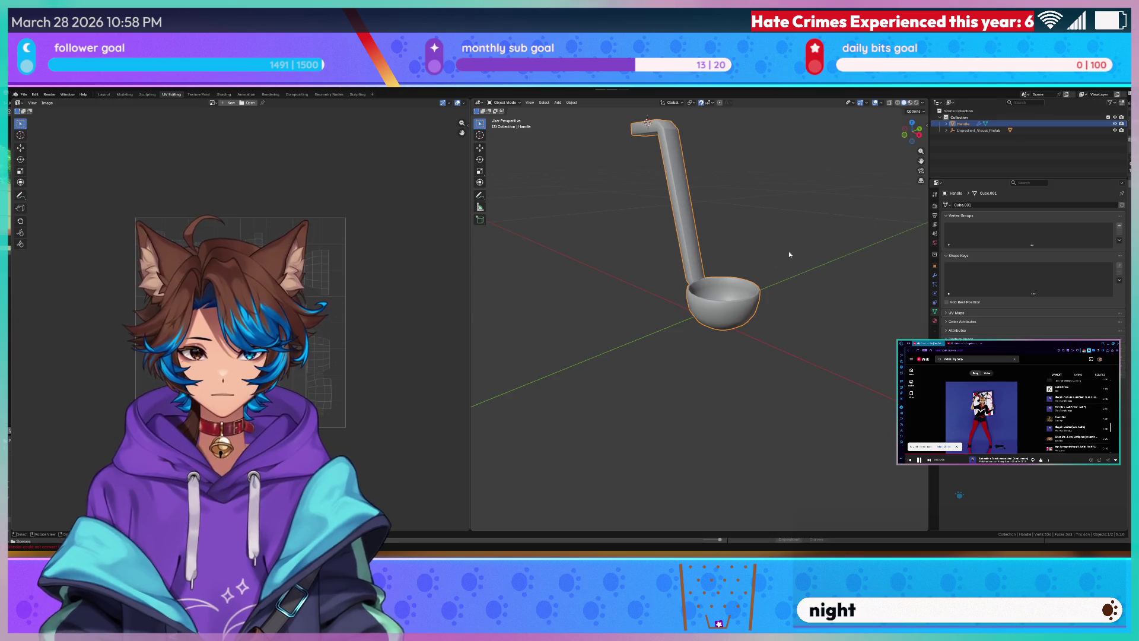
pyautogui.press('q')
pyautogui.click(535, 256)
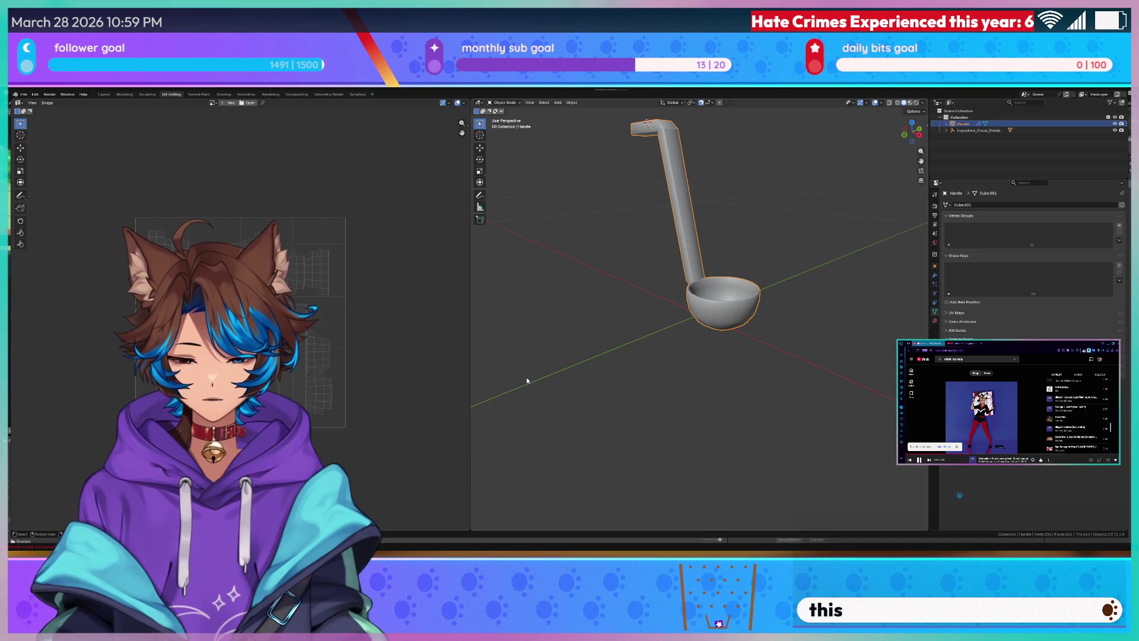
pyautogui.press('Delete')
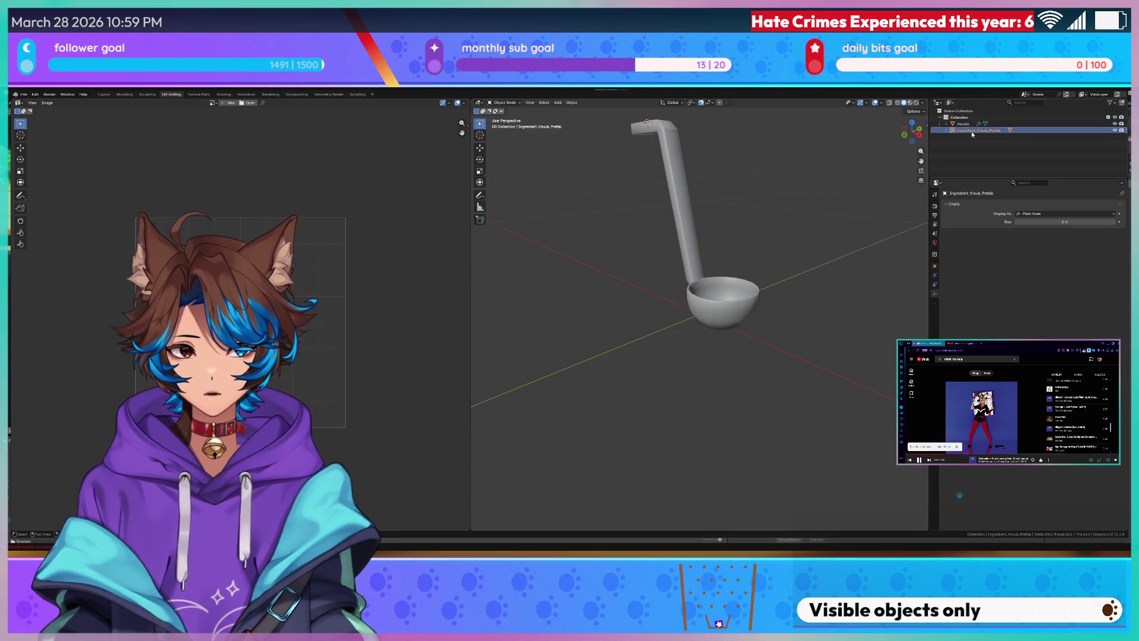
# Save, then select the Handle and Cube objects and remove the stray Cube.
pyautogui.hotkey('ctrl', 's')
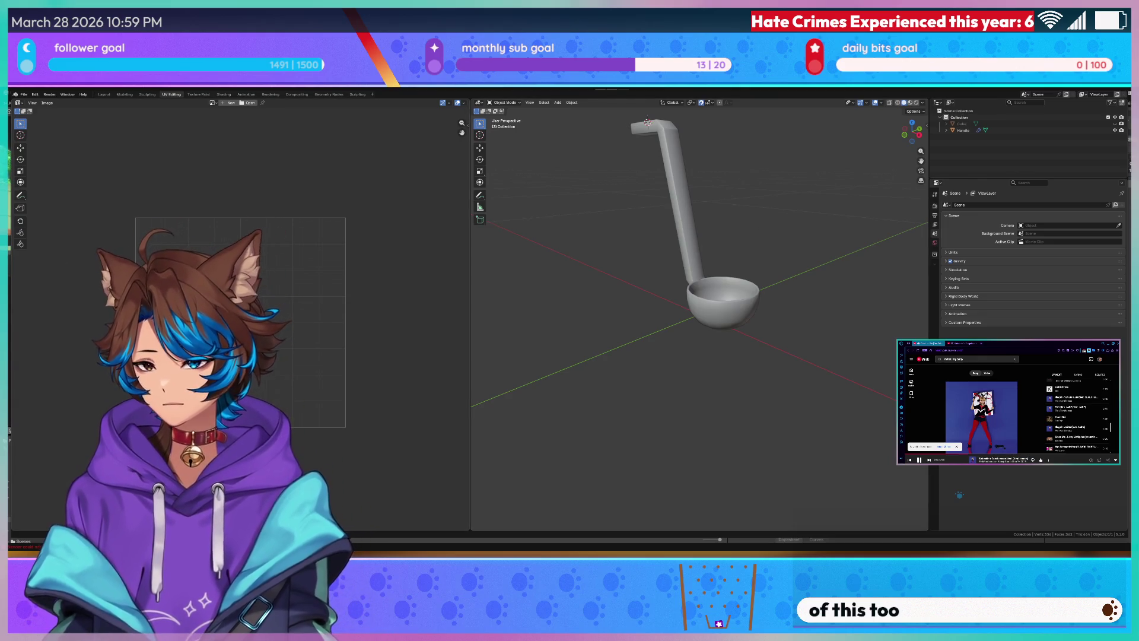
pyautogui.moveTo(591, 243)
pyautogui.mouseDown()
pyautogui.moveTo(661, 238)
pyautogui.moveTo(659, 256)
pyautogui.moveTo(617, 185)
pyautogui.moveTo(658, 333)
pyautogui.moveTo(651, 250)
pyautogui.moveTo(642, 281)
pyautogui.moveTo(652, 267)
pyautogui.mouseUp()
pyautogui.click(970, 130)
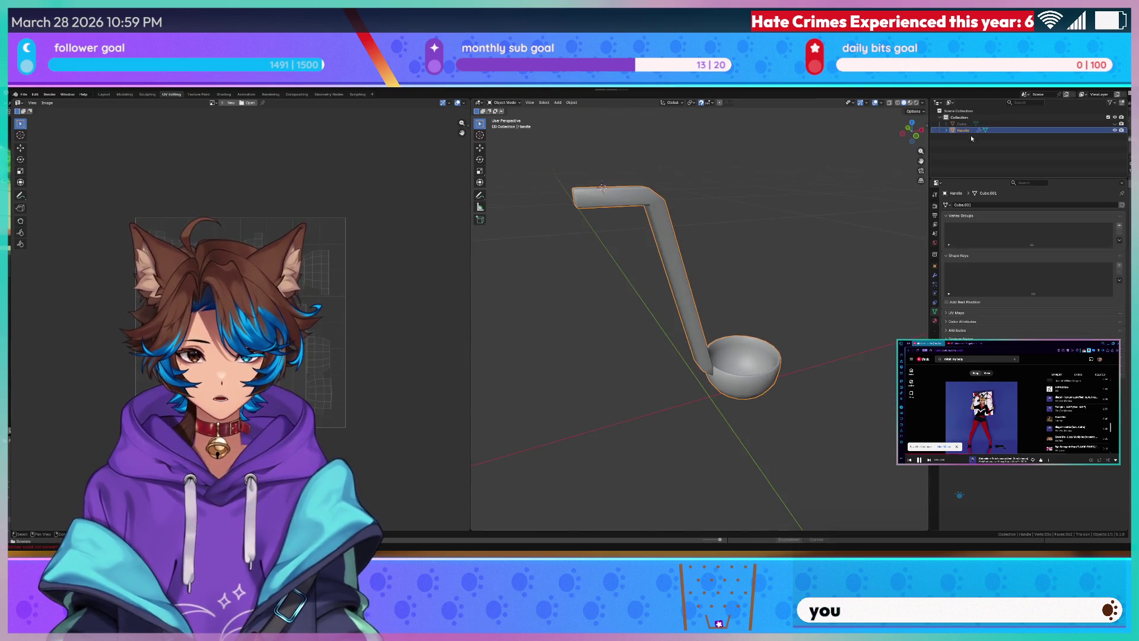
pyautogui.click(1080, 124)
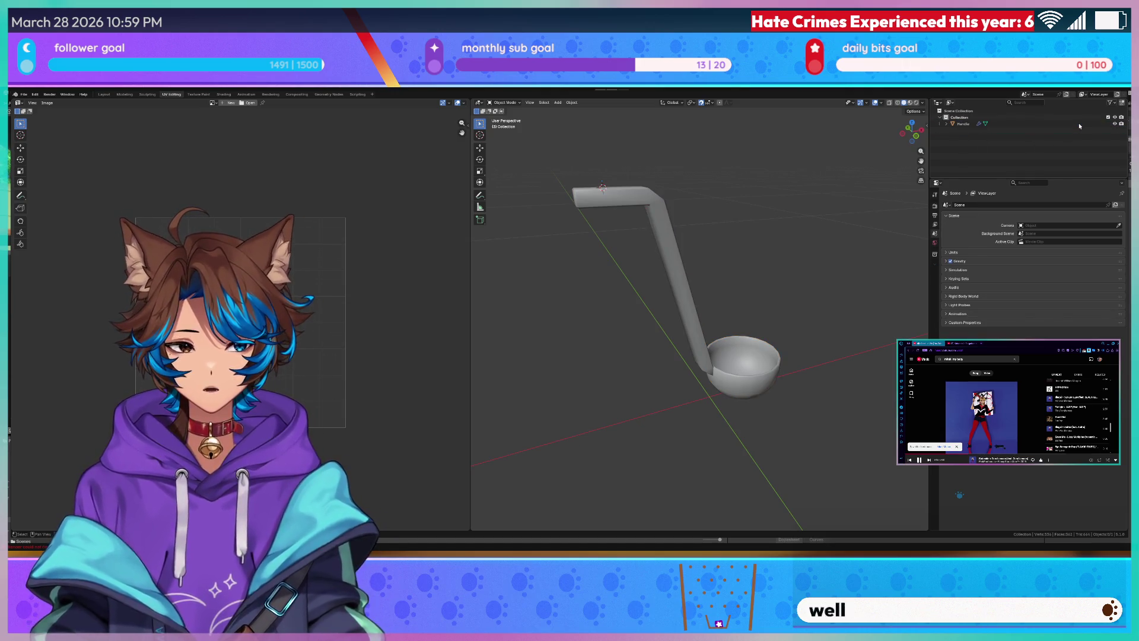
pyautogui.hotkey('ctrl', 'j')
# Lower the Handle's Bevel modifier Amount in the Modifiers tab to sharpen its edges.
pyautogui.click(935, 275)
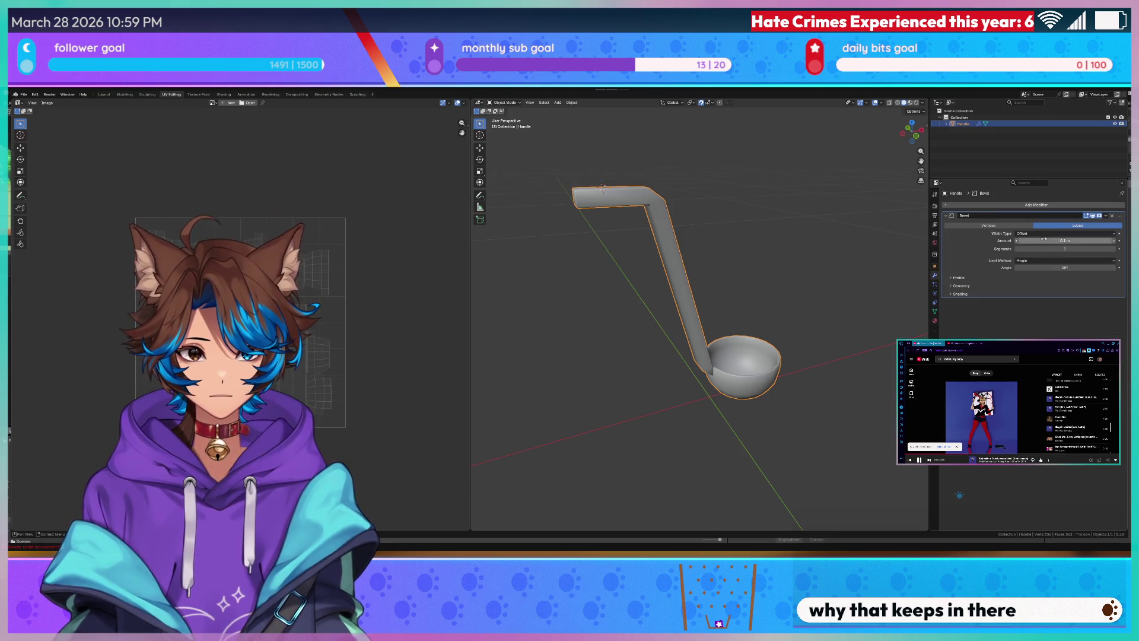
pyautogui.moveTo(1065, 240); pyautogui.dragTo(1047, 240)
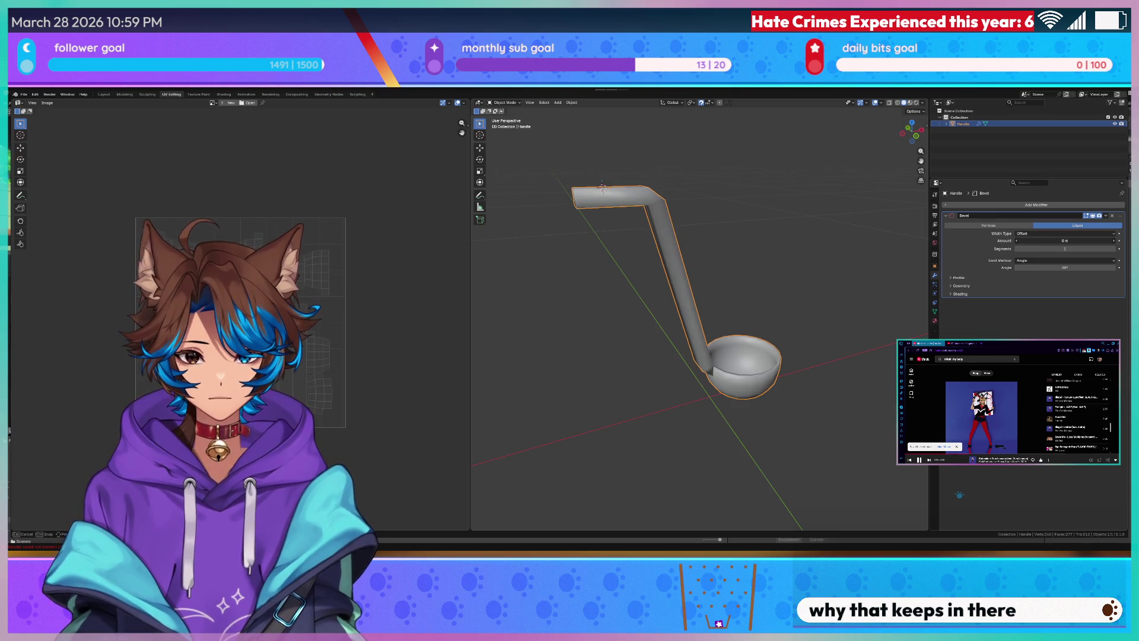
pyautogui.scroll(6, 802, 257)
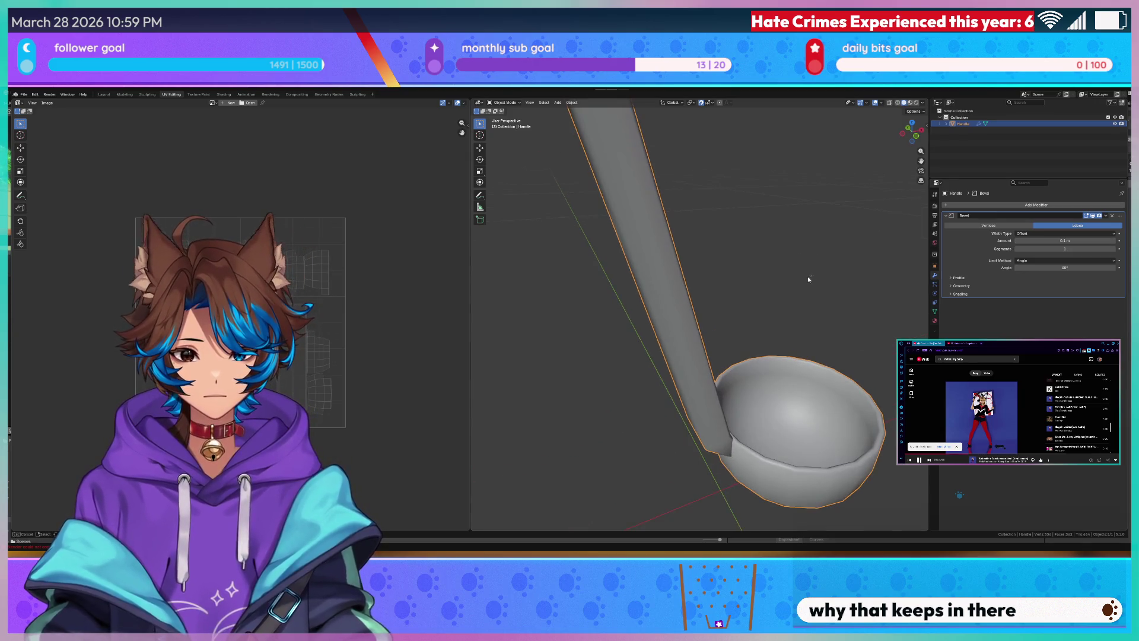
# Orbit and zoom the Blender viewport around the ladle bowl, then Alt+Tab to Unity.
pyautogui.moveTo(702, 257)
pyautogui.mouseDown()
pyautogui.moveTo(669, 237)
pyautogui.moveTo(674, 211)
pyautogui.moveTo(748, 251)
pyautogui.moveTo(725, 241)
pyautogui.moveTo(751, 294)
pyautogui.moveTo(751, 271)
pyautogui.moveTo(809, 305)
pyautogui.moveTo(725, 252)
pyautogui.moveTo(656, 325)
pyautogui.mouseUp()
pyautogui.scroll(-8, 751, 294)
pyautogui.scroll(6, 774, 265)
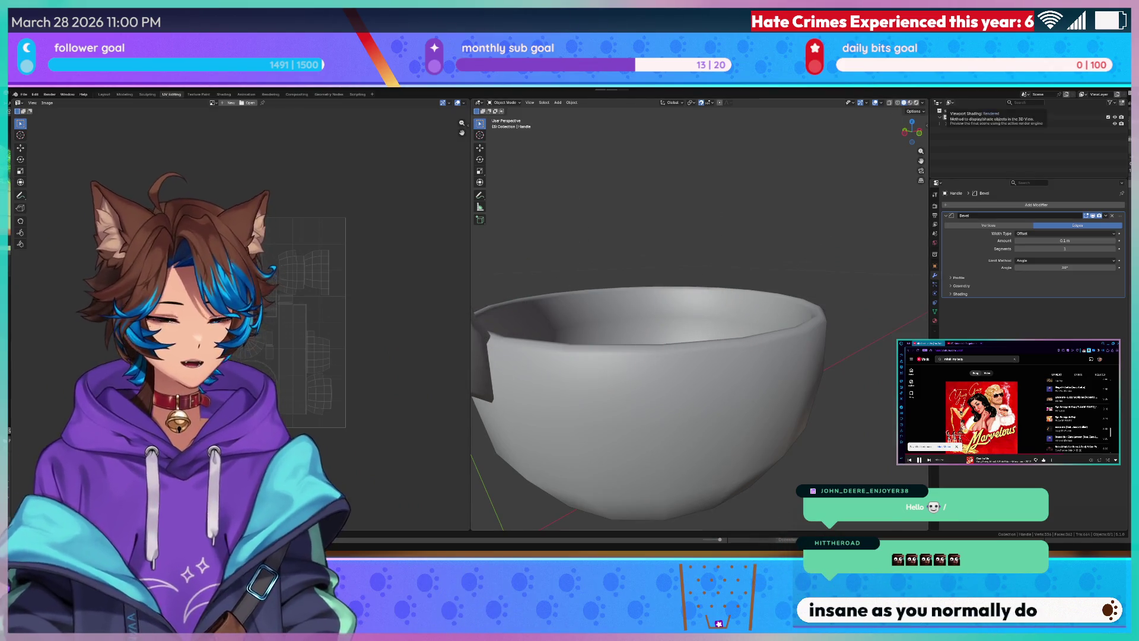
pyautogui.hotkey('alt', 'Tab')
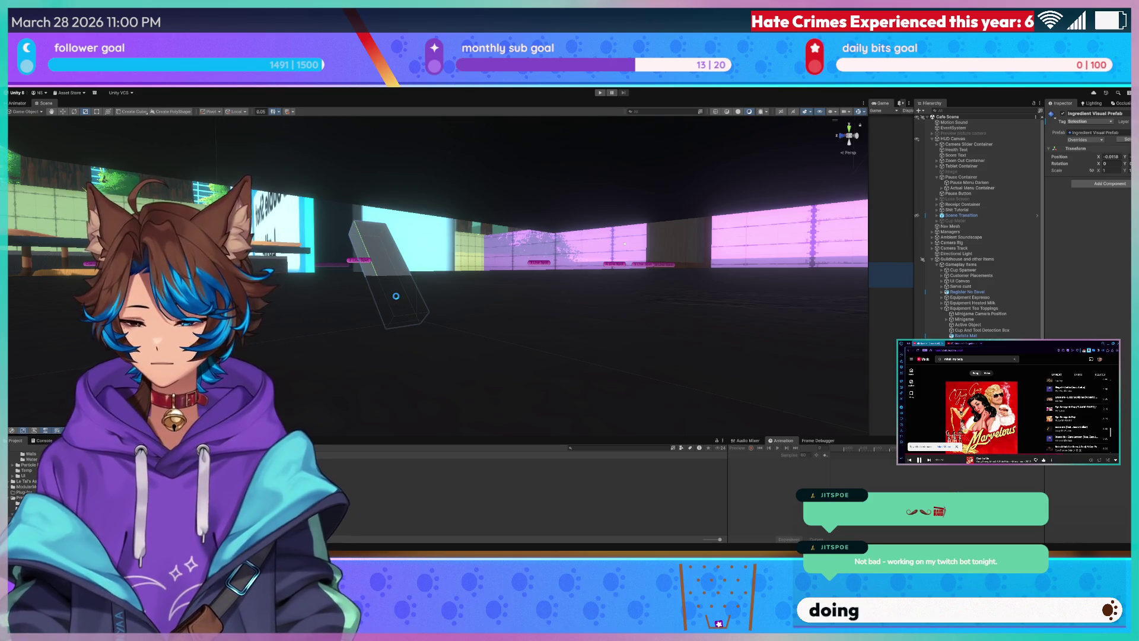
# Orbit the Scene view camera down toward the café floor.
pyautogui.moveTo(396, 295); pyautogui.dragTo(393, 280)
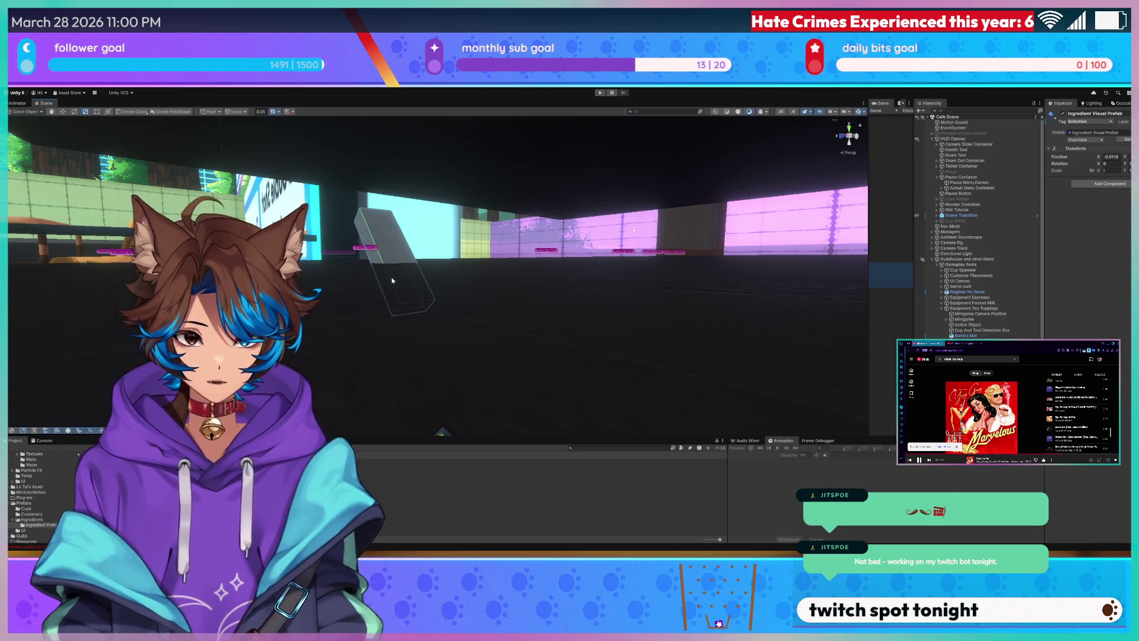
pyautogui.moveTo(392, 280); pyautogui.dragTo(396, 319)
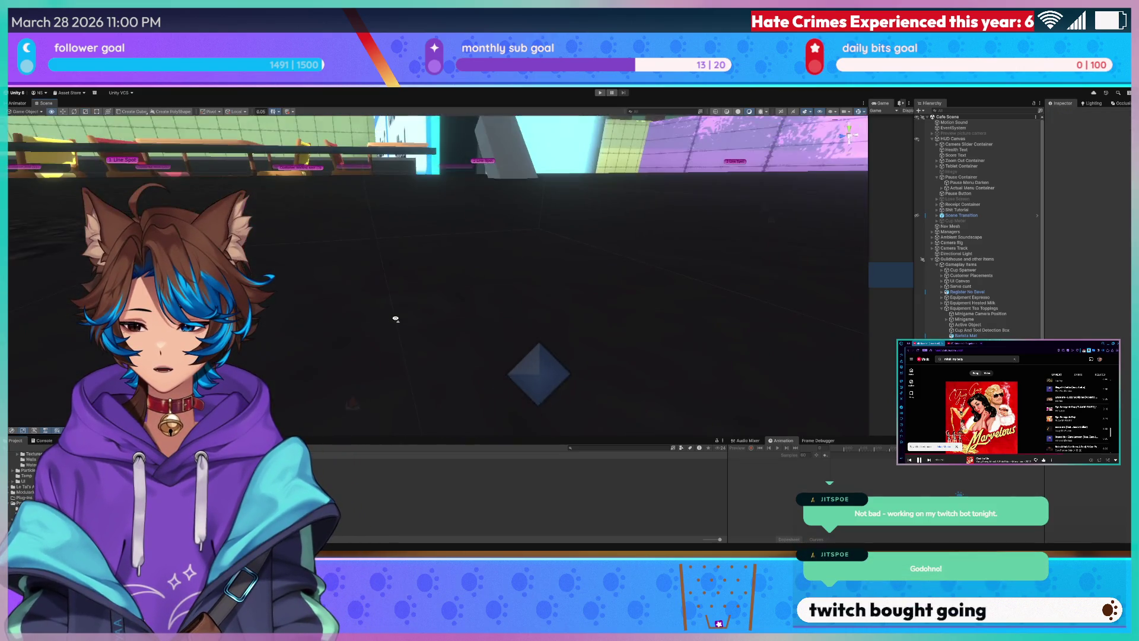
pyautogui.scroll(-10, 387, 323)
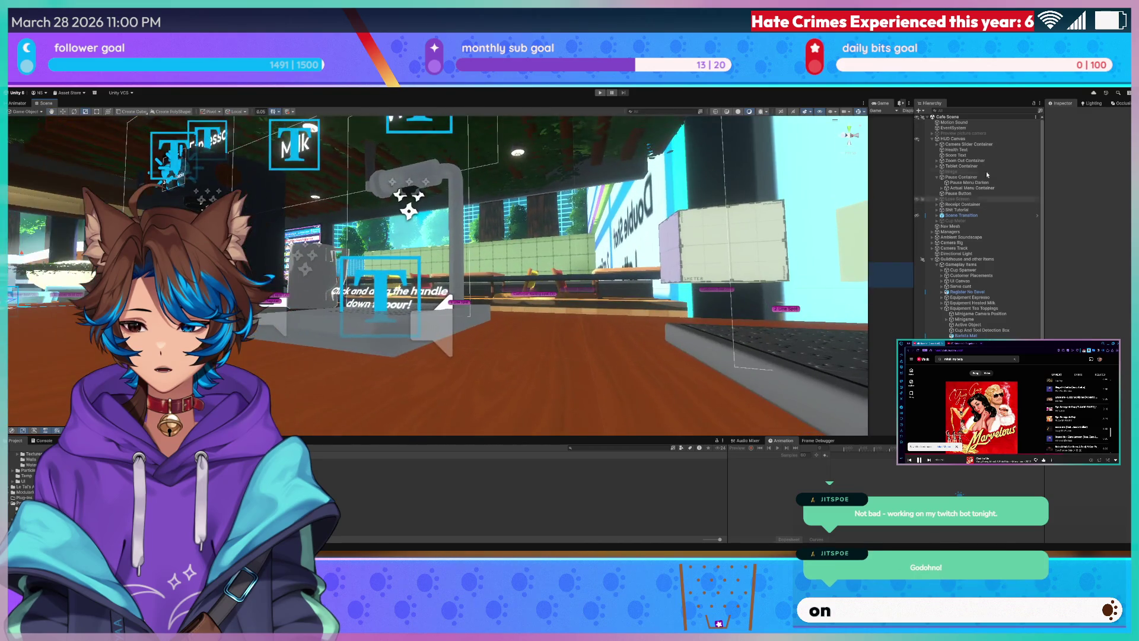
# Widen and maximize the Game view, set it to Free Aspect, and enter Play mode.
pyautogui.moveTo(868, 178); pyautogui.dragTo(161, 178)
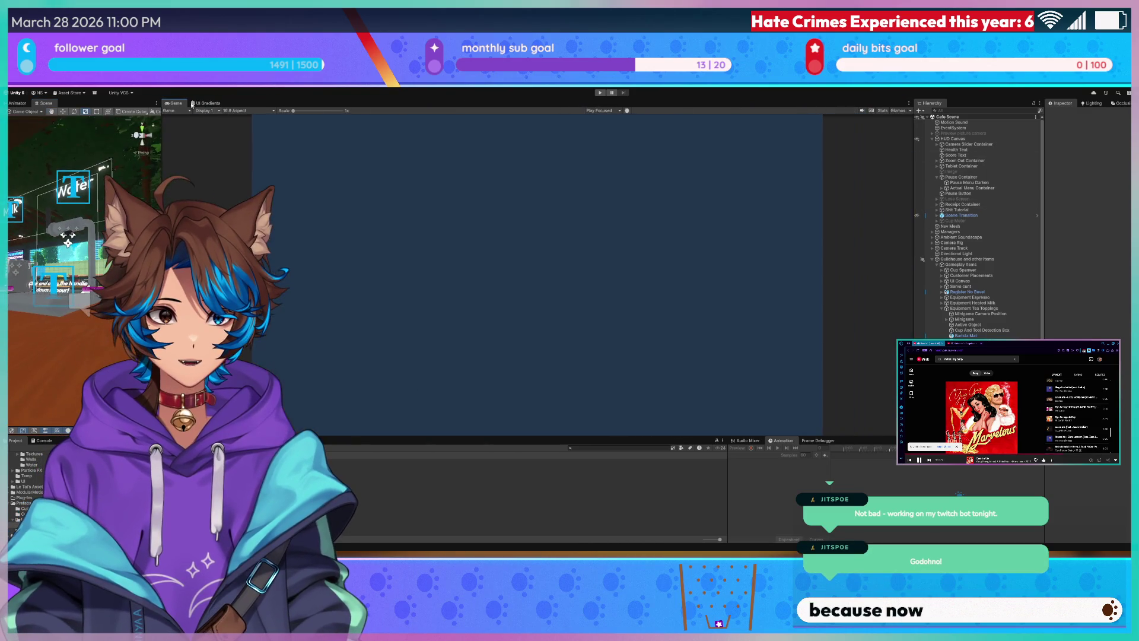
pyautogui.hotkey('shift', 'space')
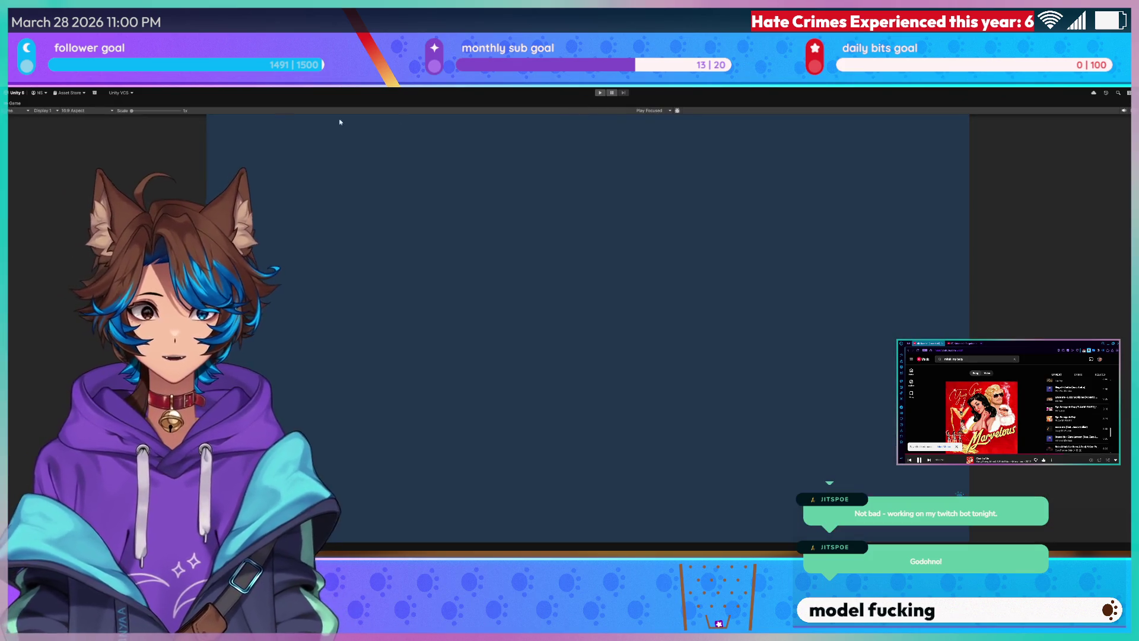
pyautogui.click(89, 111)
pyautogui.click(85, 128)
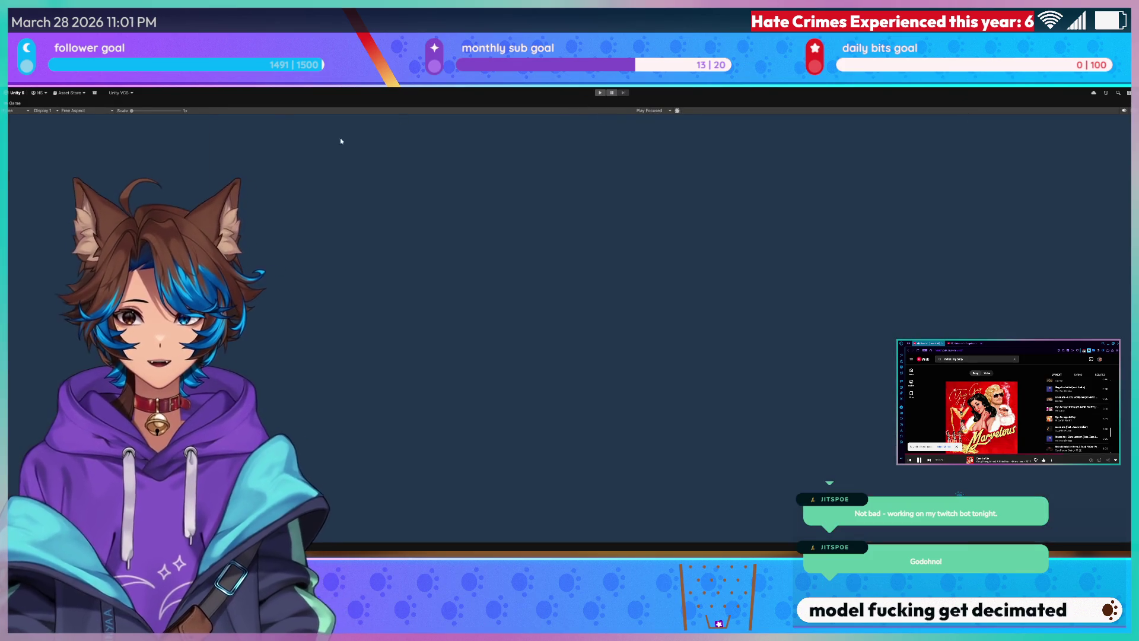
pyautogui.hotkey('ctrl', 'p')
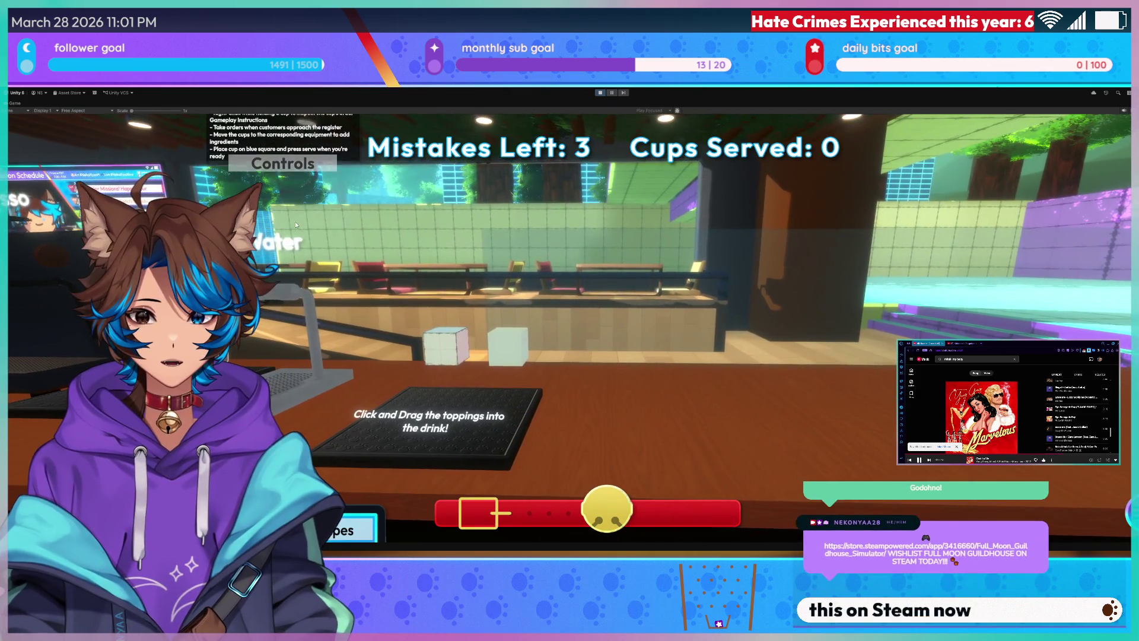
# Pan between the register and drink stations and start a brew at the espresso machine.
pyautogui.moveTo(606, 509)
pyautogui.mouseDown()
pyautogui.moveTo(514, 508)
pyautogui.moveTo(461, 483)
pyautogui.moveTo(504, 509)
pyautogui.moveTo(717, 511)
pyautogui.moveTo(513, 508)
pyautogui.mouseUp()
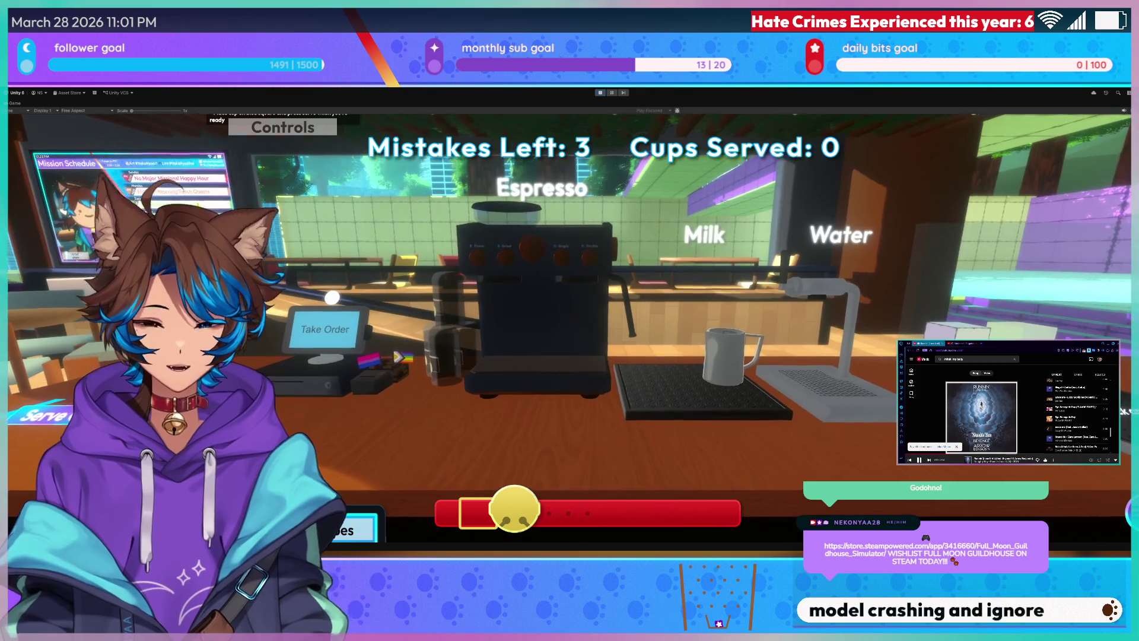
pyautogui.press('Right')
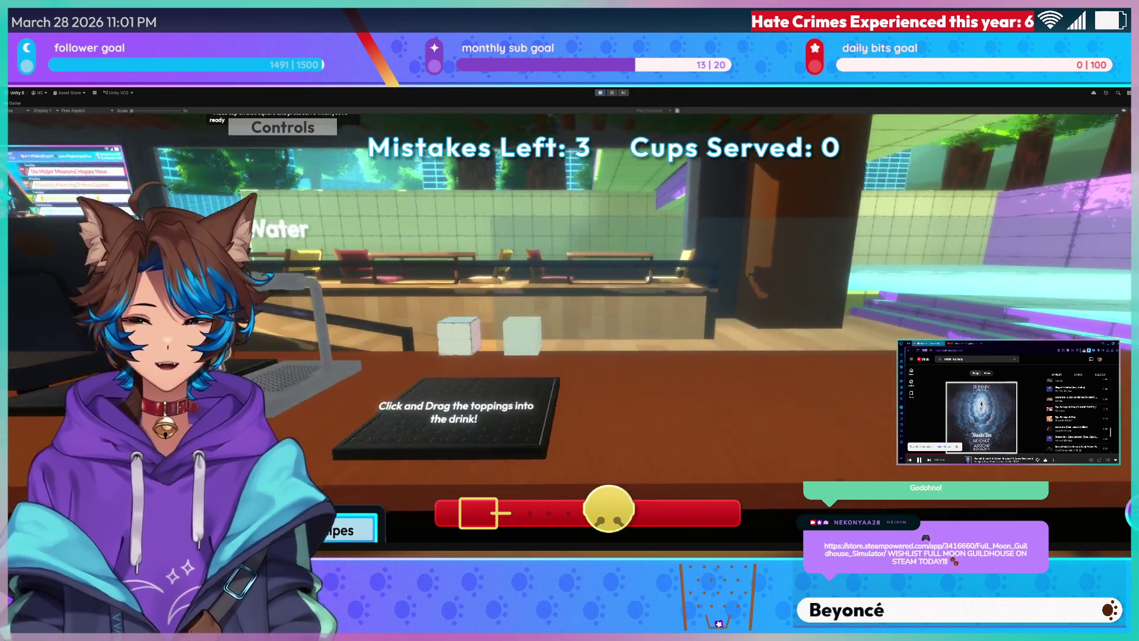
pyautogui.press('Left')
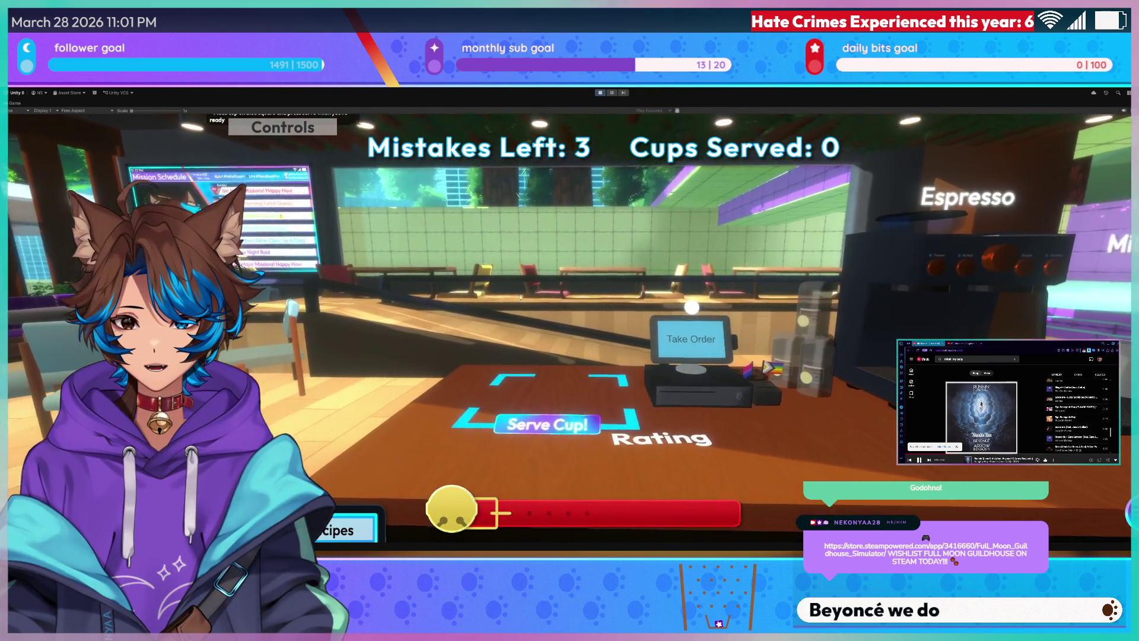
pyautogui.press('Right')
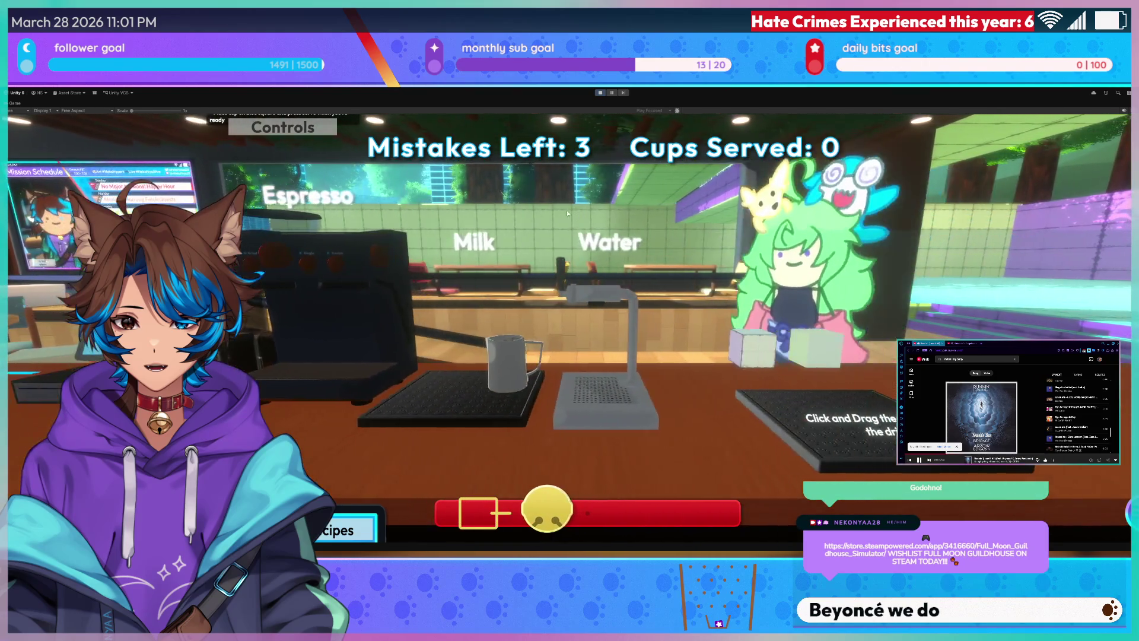
pyautogui.press('Left')
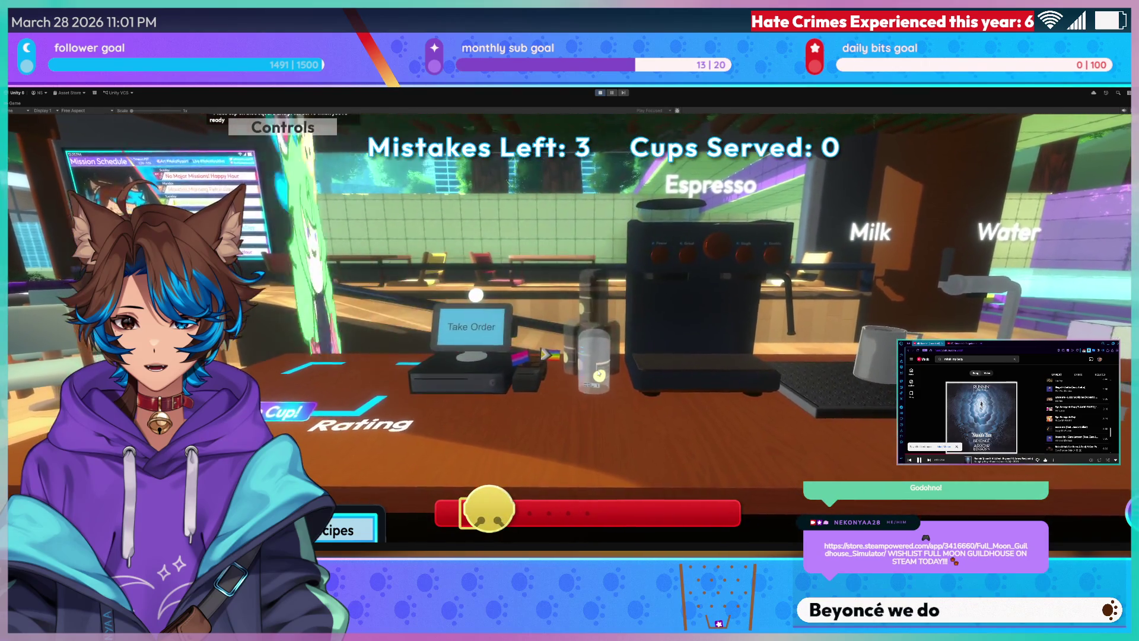
pyautogui.click(565, 366)
pyautogui.click(585, 512)
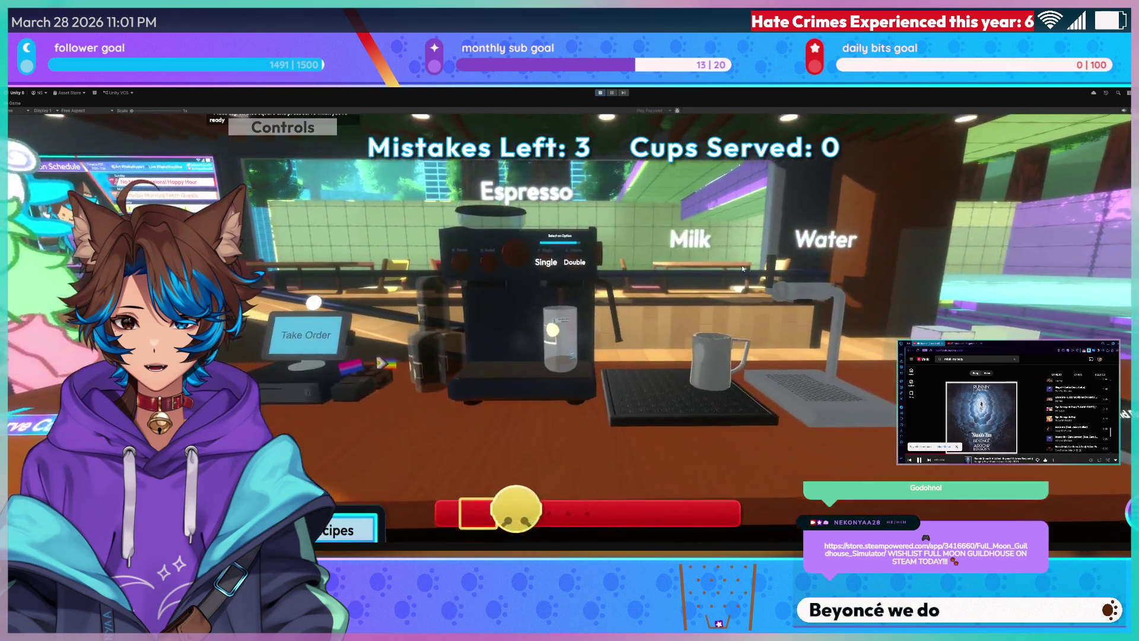
# Pick up the finished cup, carry it to the serving counter and serve it.
pyautogui.press('Right')
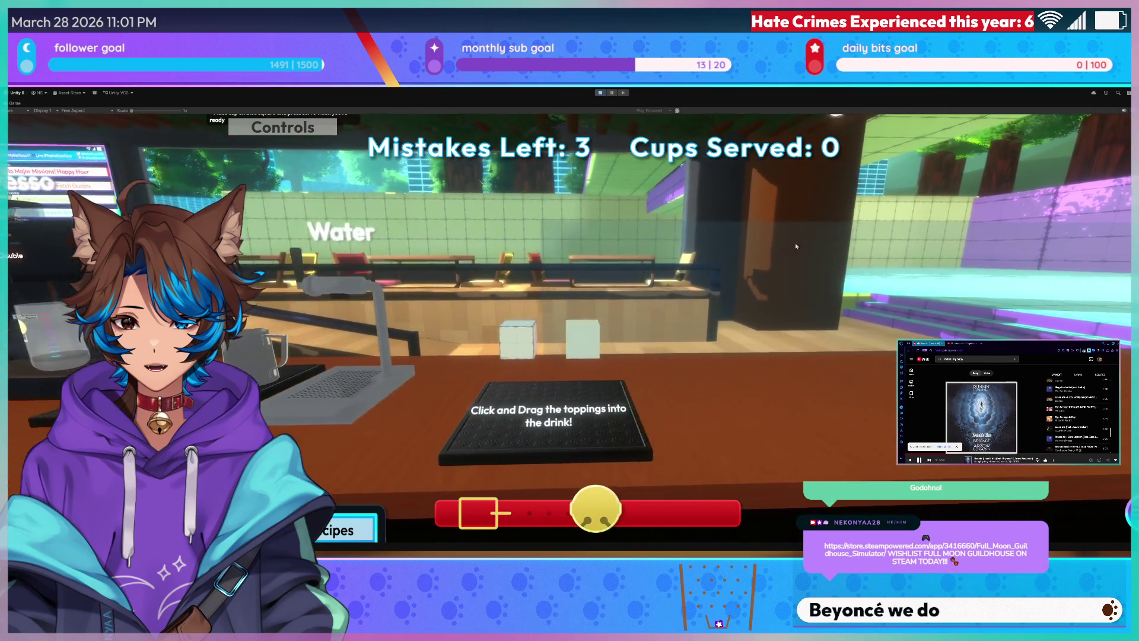
pyautogui.press('Left')
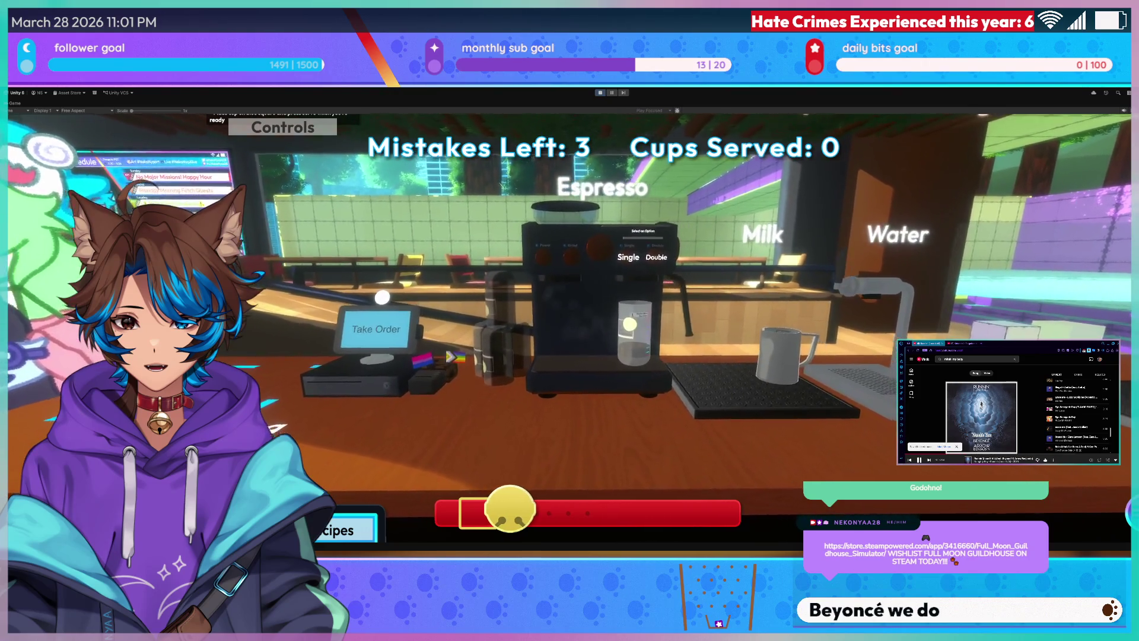
pyautogui.press('Right')
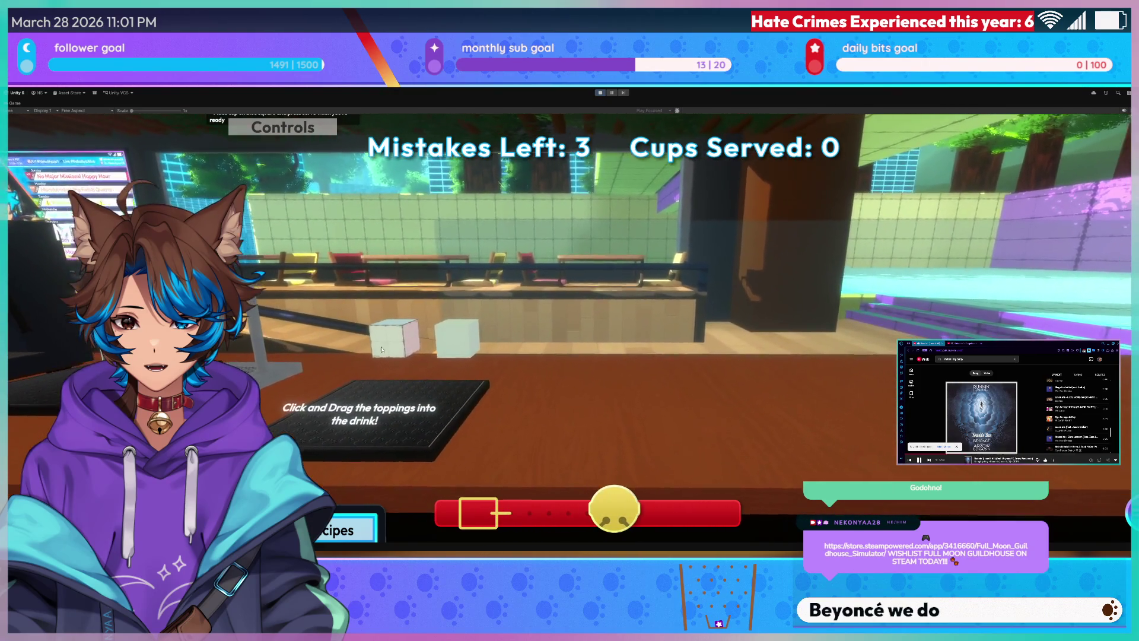
pyautogui.press('Right')
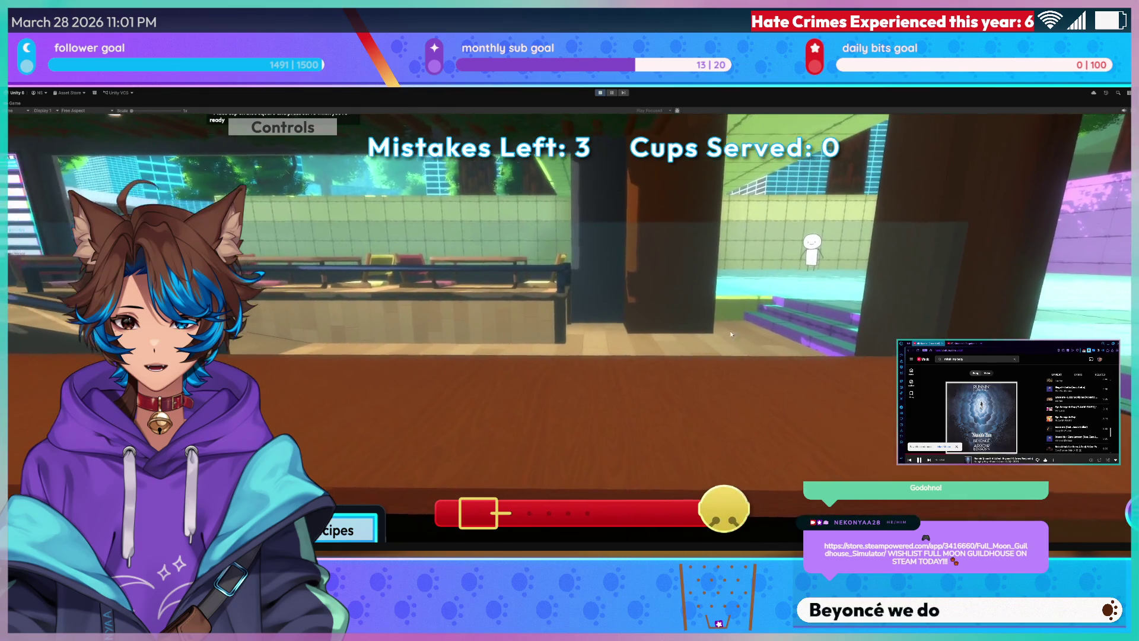
pyautogui.press('Left')
pyautogui.press('Left')
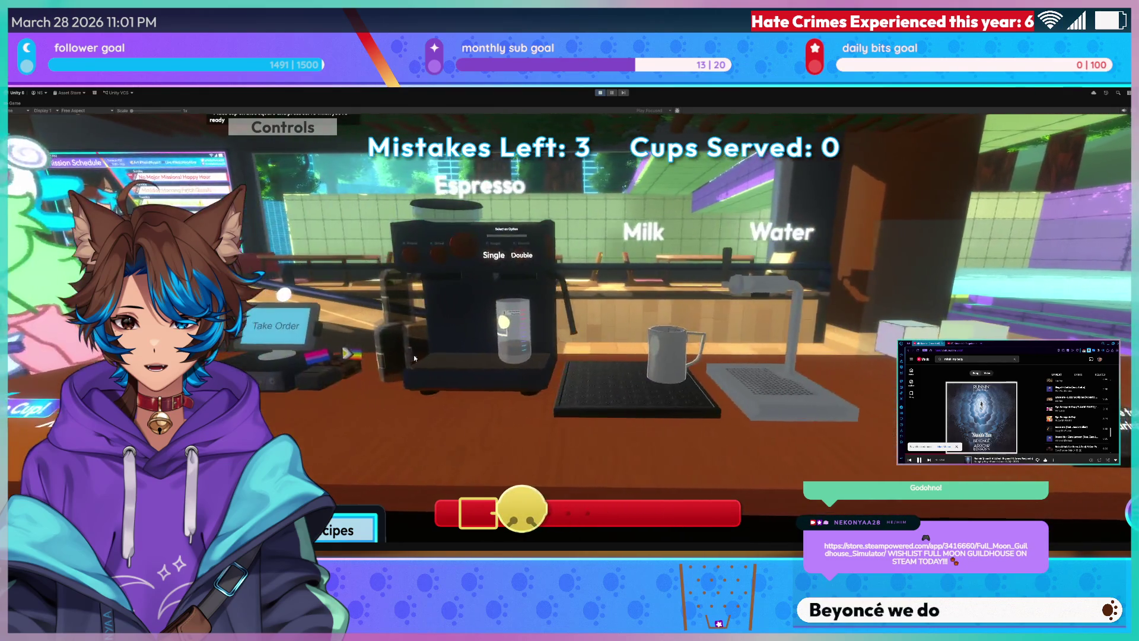
pyautogui.click(516, 429)
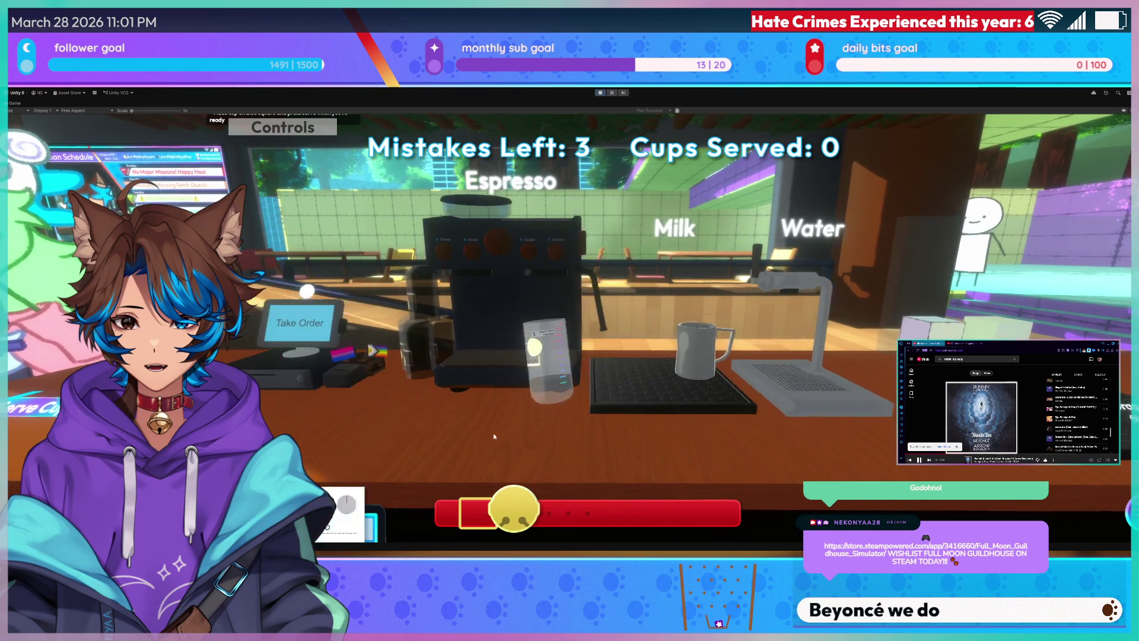
pyautogui.press('Left')
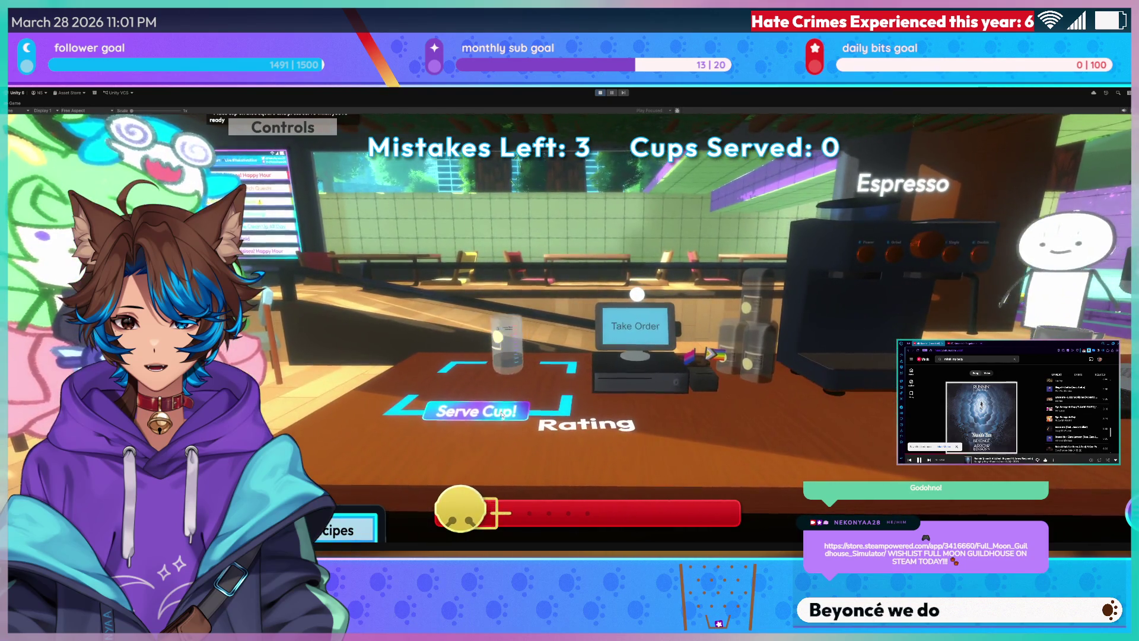
pyautogui.click(502, 413)
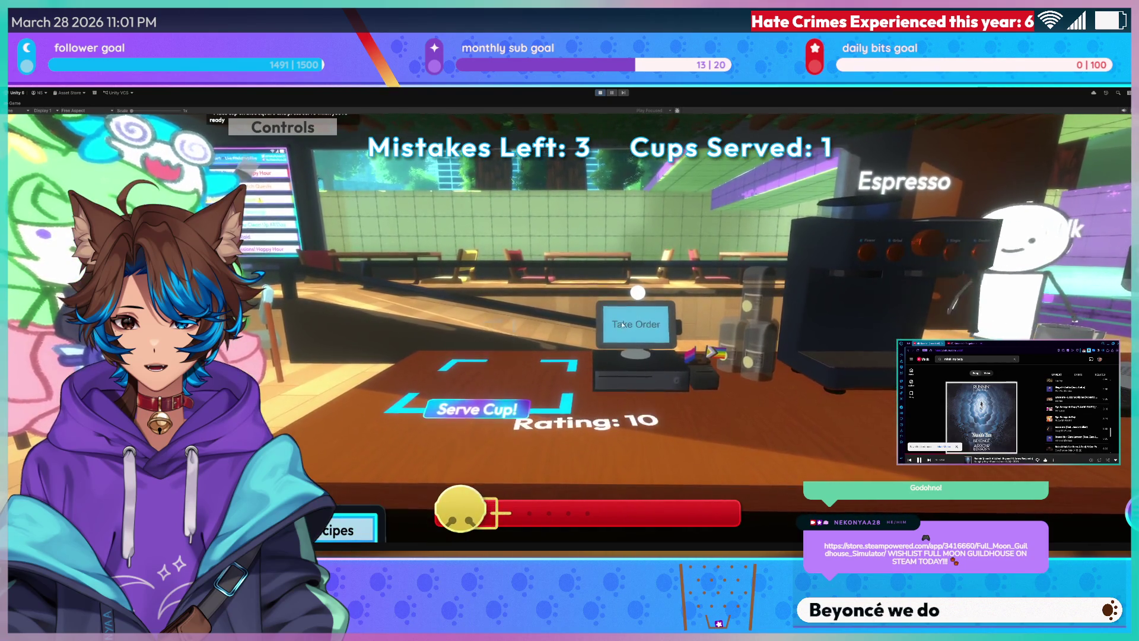
# Take the Double Shot Latte order and brew an espresso shot into a glass.
pyautogui.press('Right')
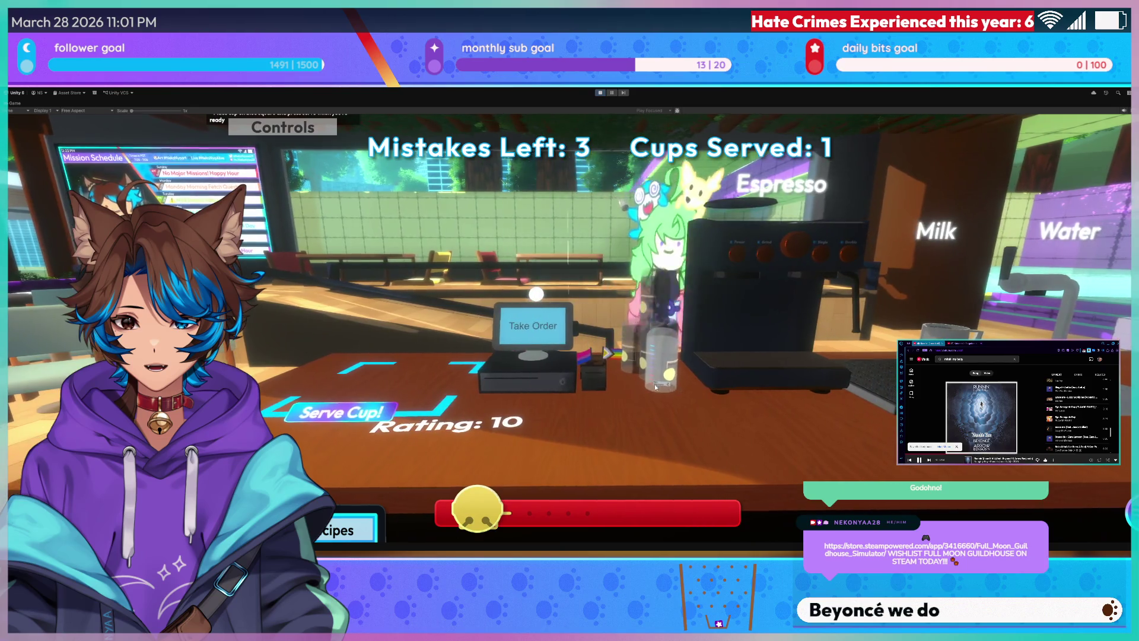
pyautogui.click(655, 387)
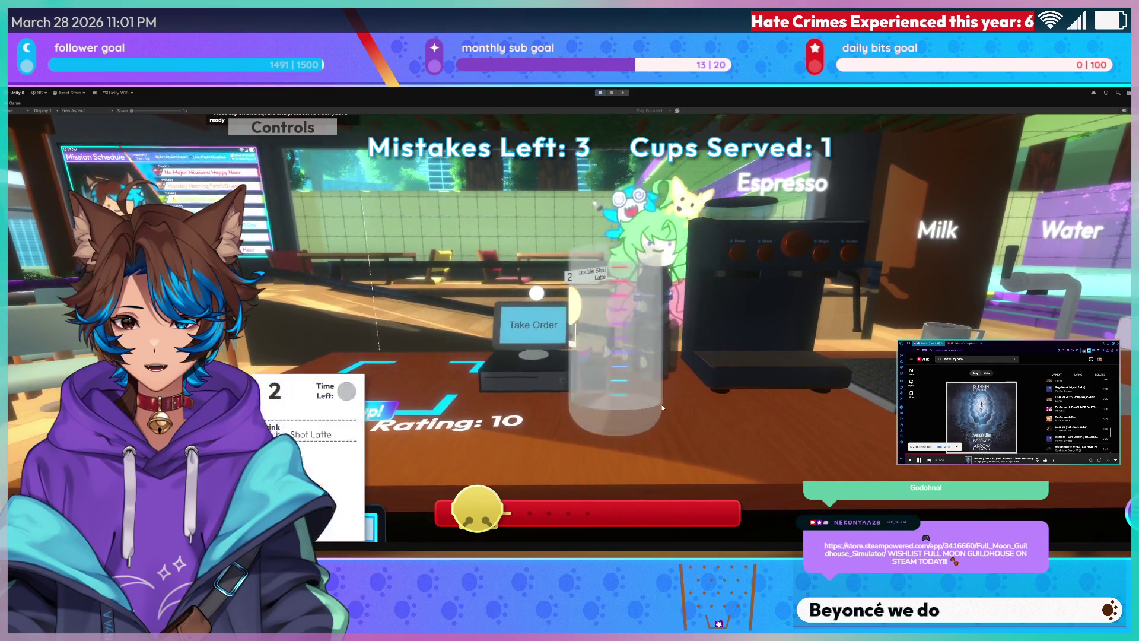
pyautogui.press('Right')
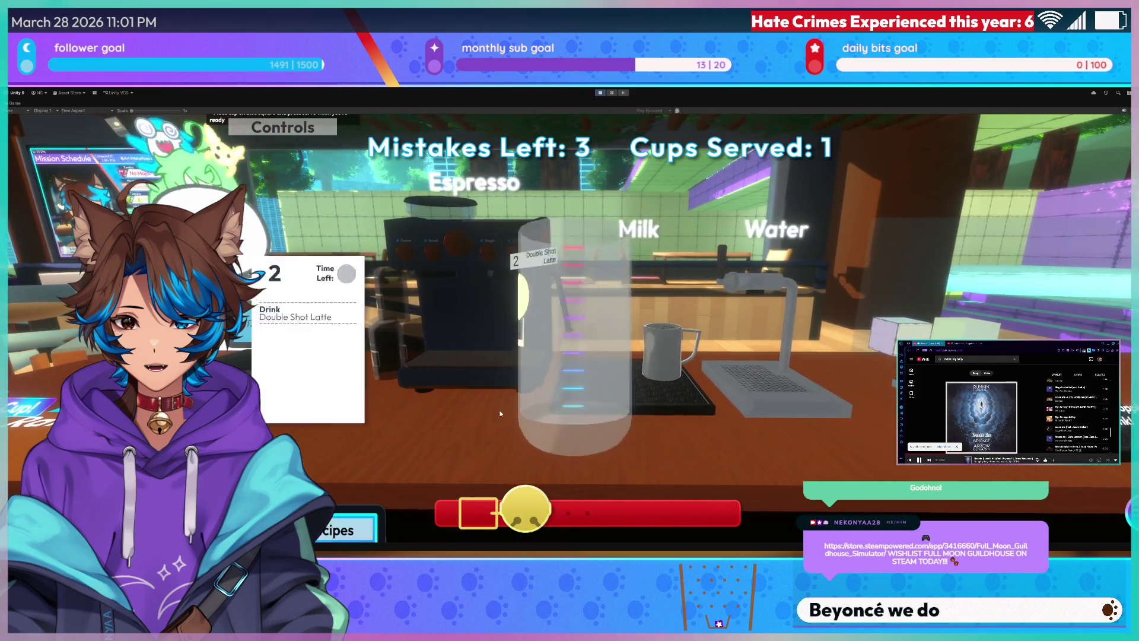
pyautogui.click(510, 386)
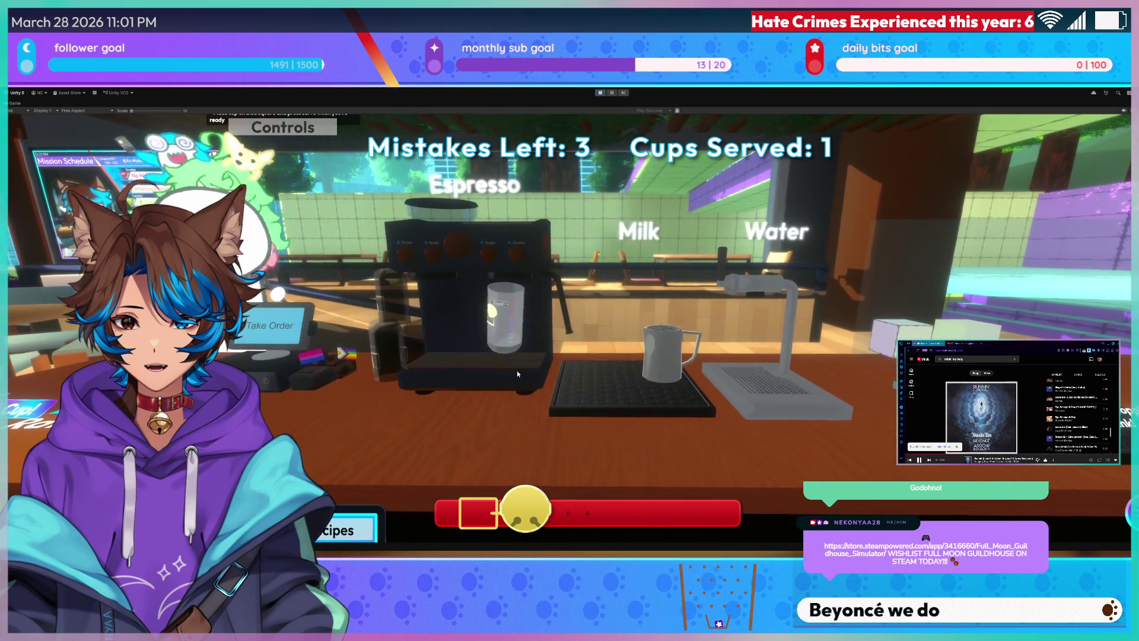
pyautogui.click(518, 369)
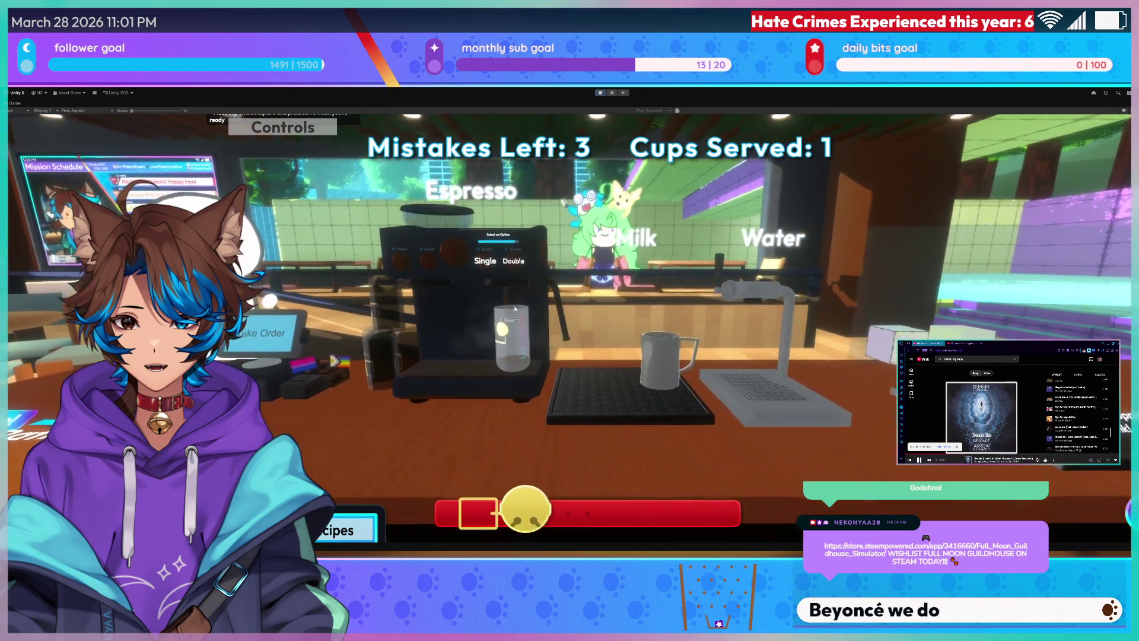
pyautogui.click(307, 335)
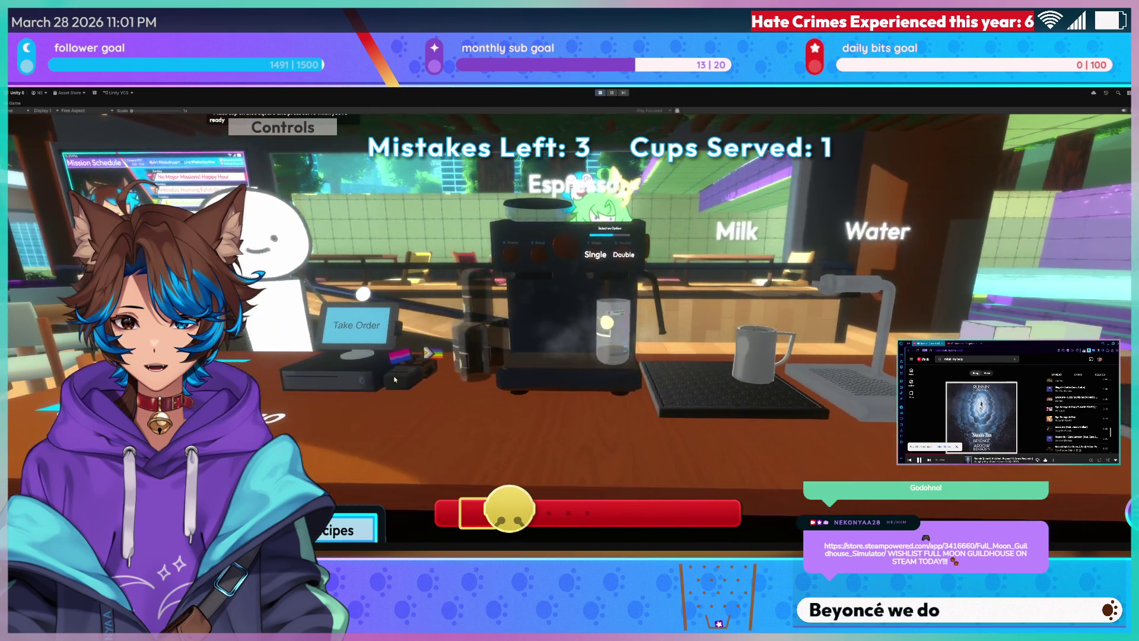
pyautogui.press('Left')
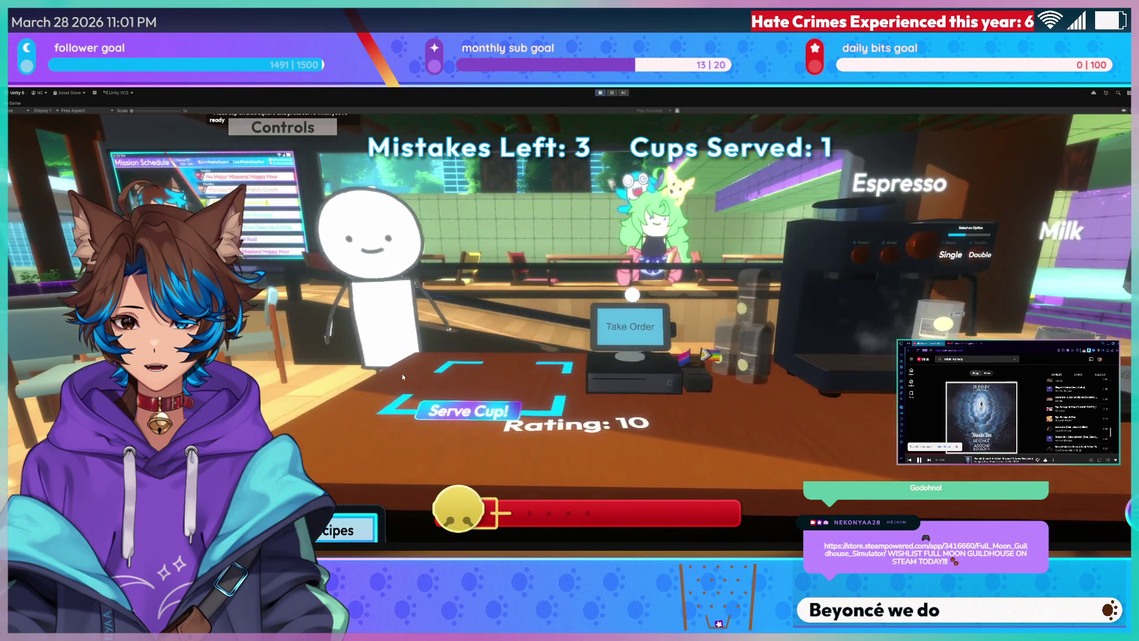
pyautogui.press('Right')
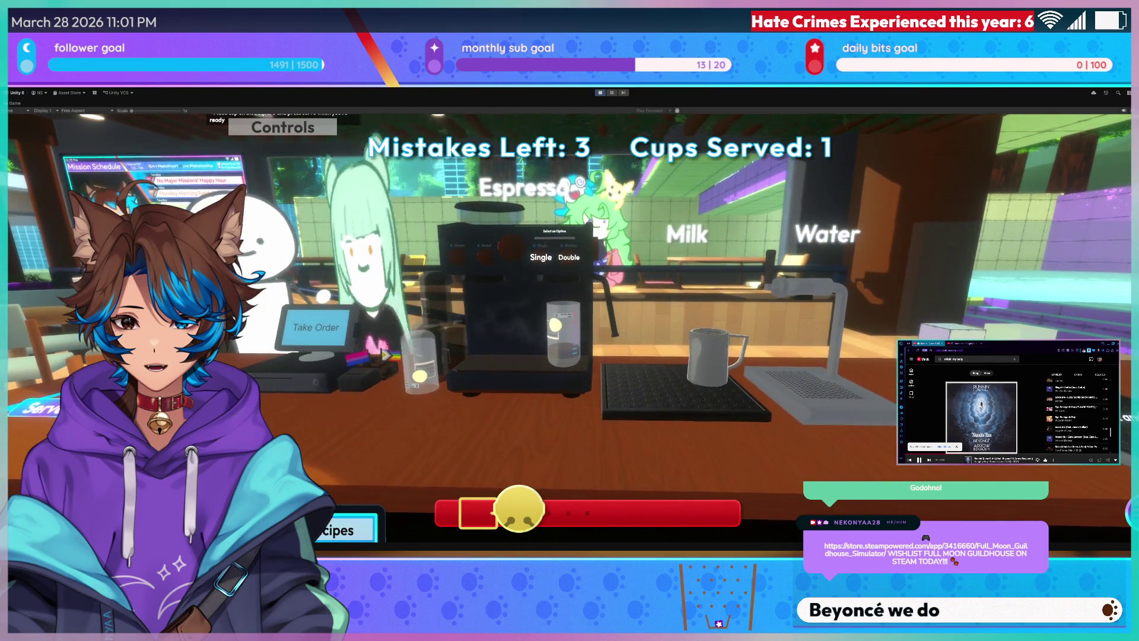
pyautogui.press('Left')
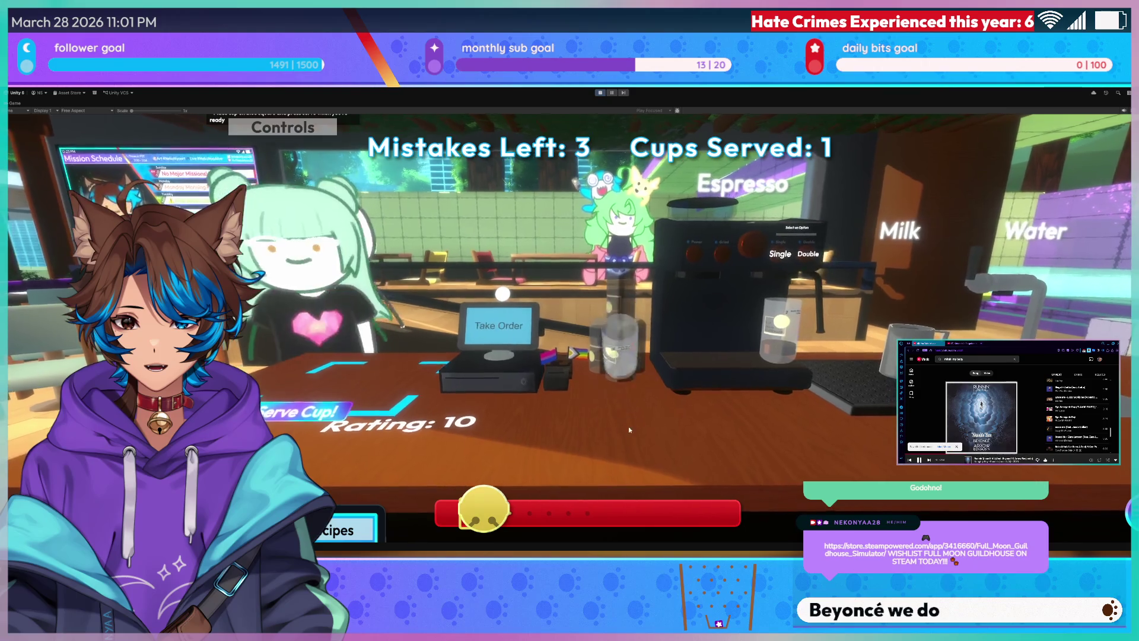
# Load another glass into the espresso machine and brew a single shot into the cup.
pyautogui.click(607, 447)
pyautogui.press('Right')
pyautogui.click(550, 389)
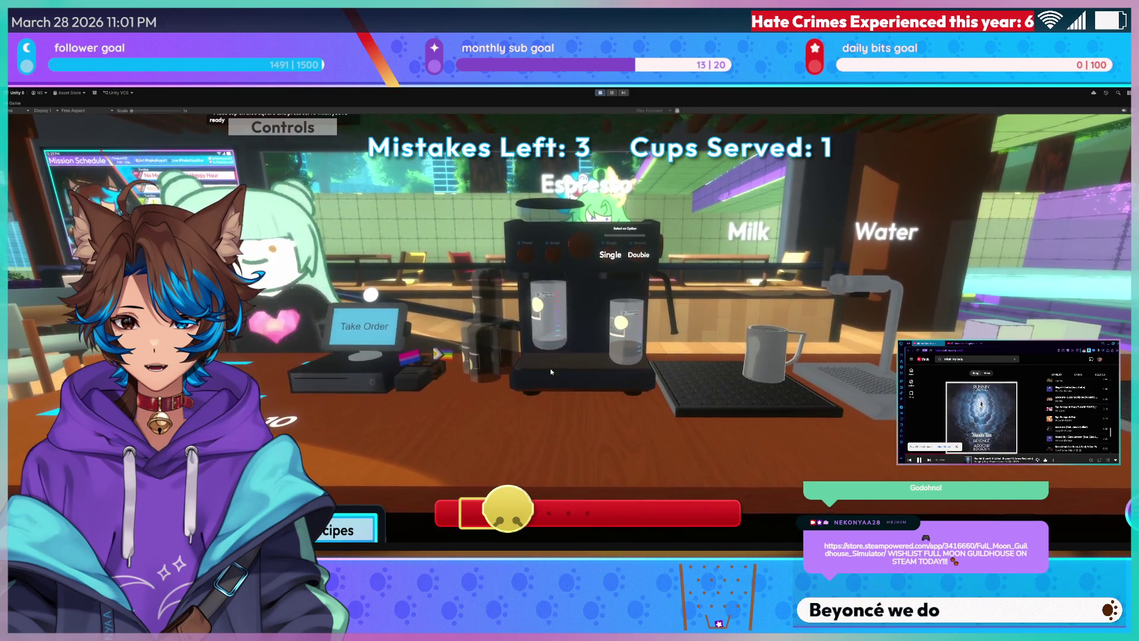
pyautogui.click(650, 386)
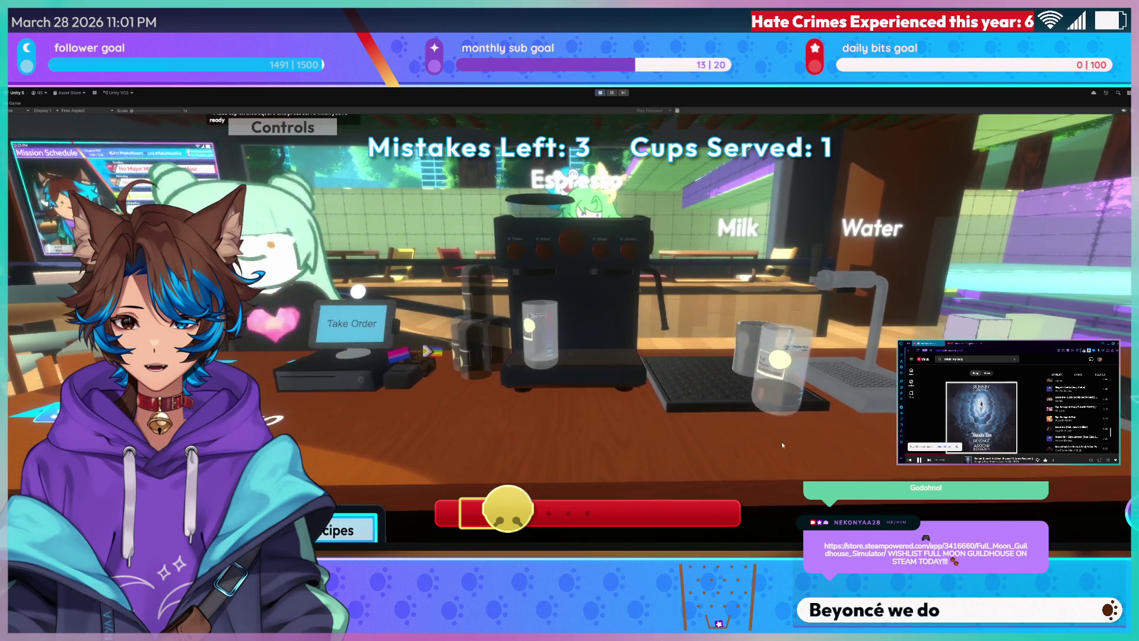
pyautogui.click(782, 444)
pyautogui.click(540, 341)
pyautogui.click(609, 358)
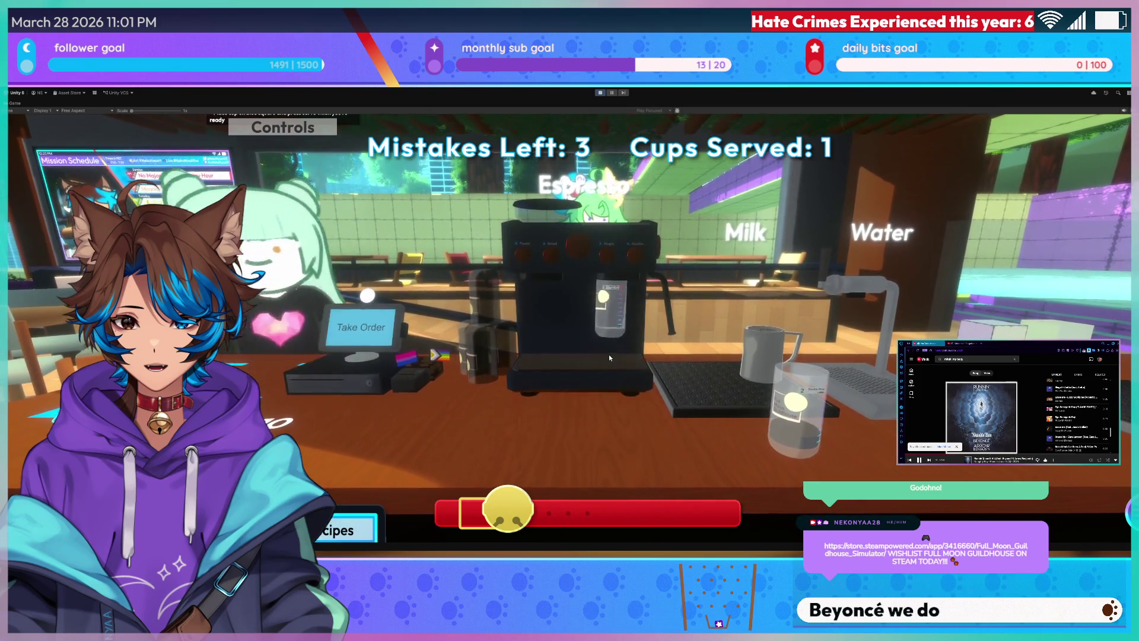
pyautogui.click(610, 358)
pyautogui.click(656, 247)
pyautogui.click(585, 520)
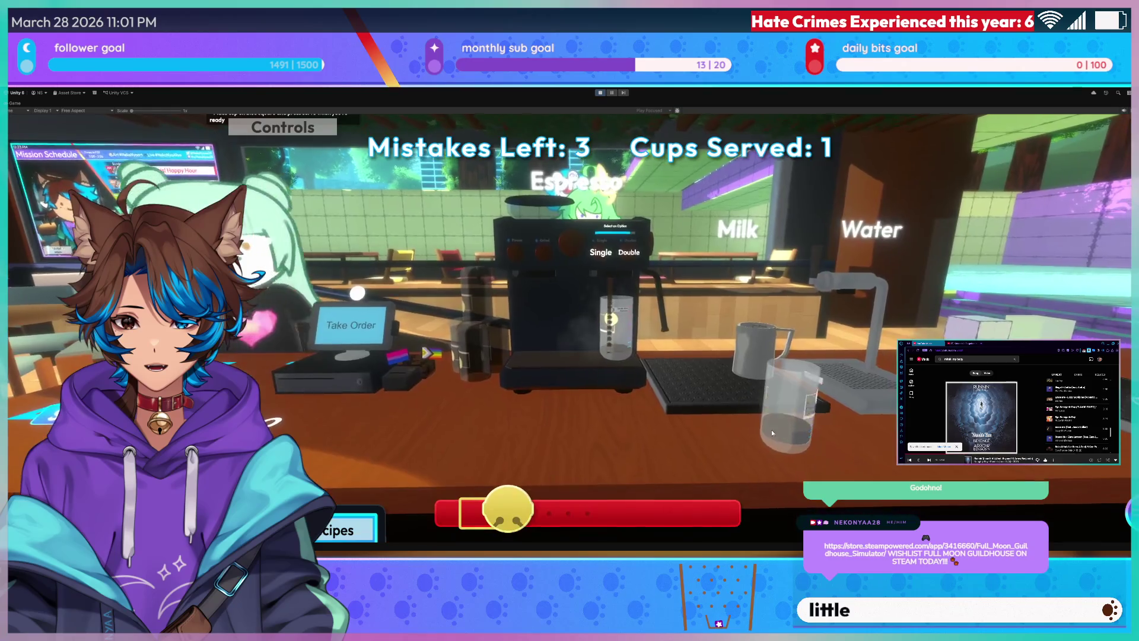
# Pour milk from the pitcher into the glass, then place and serve the drink.
pyautogui.click(771, 430)
pyautogui.click(705, 382)
pyautogui.moveTo(664, 410)
pyautogui.mouseDown()
pyautogui.moveTo(667, 290)
pyautogui.moveTo(650, 227)
pyautogui.mouseUp()
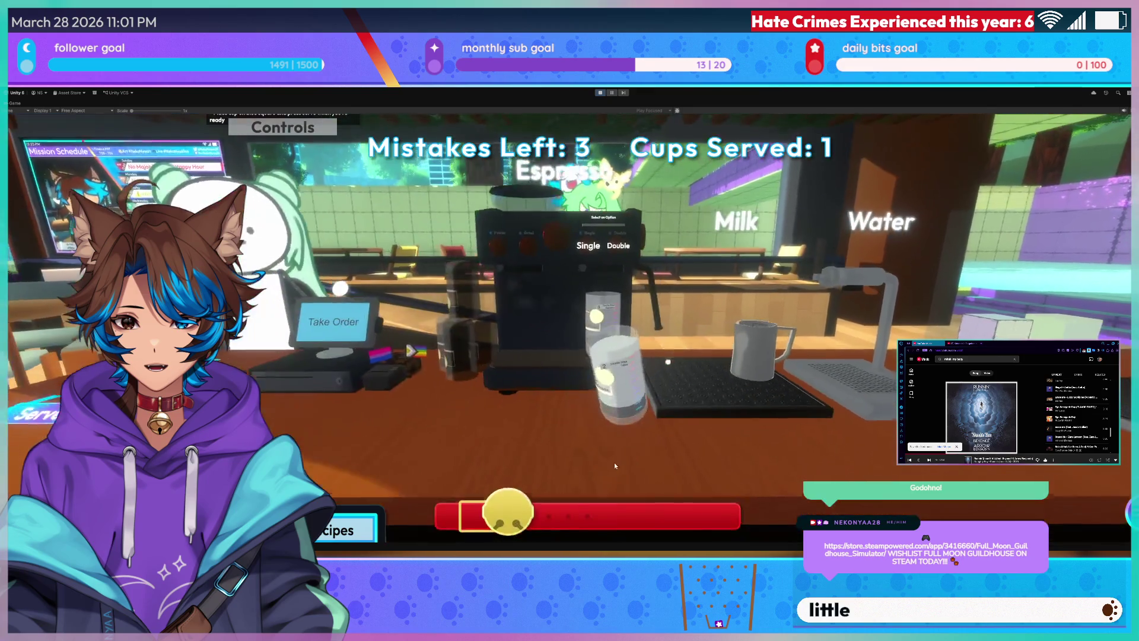
pyautogui.click(509, 356)
pyautogui.click(496, 390)
pyautogui.click(496, 388)
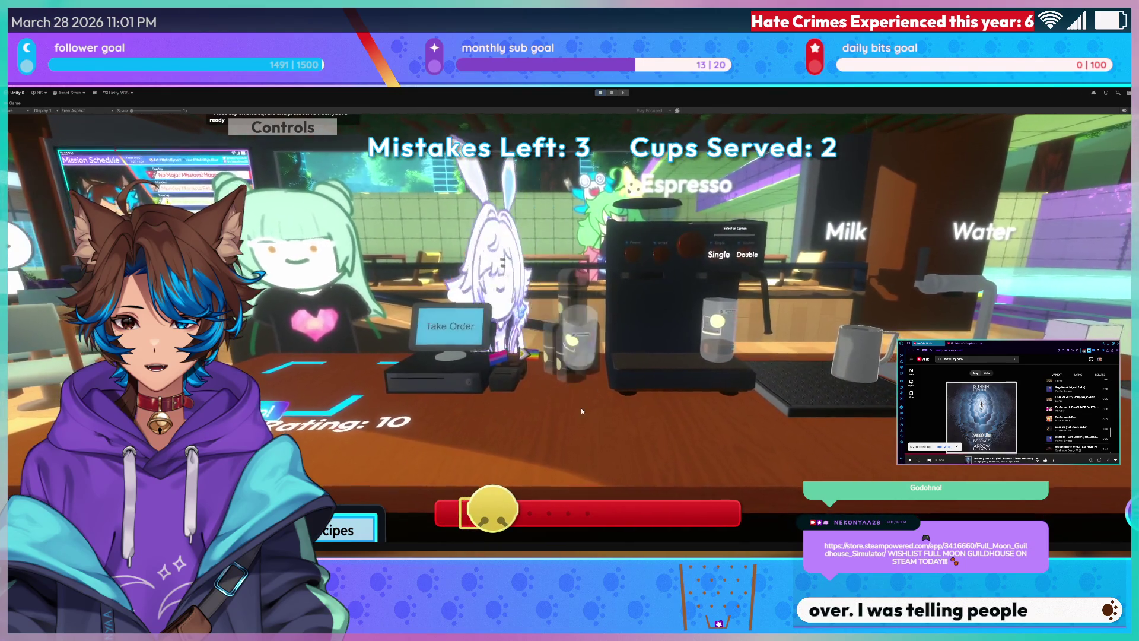
# Brew a single shot for the Americano and put the Double Shot Espresso on the serve spot.
pyautogui.click(454, 331)
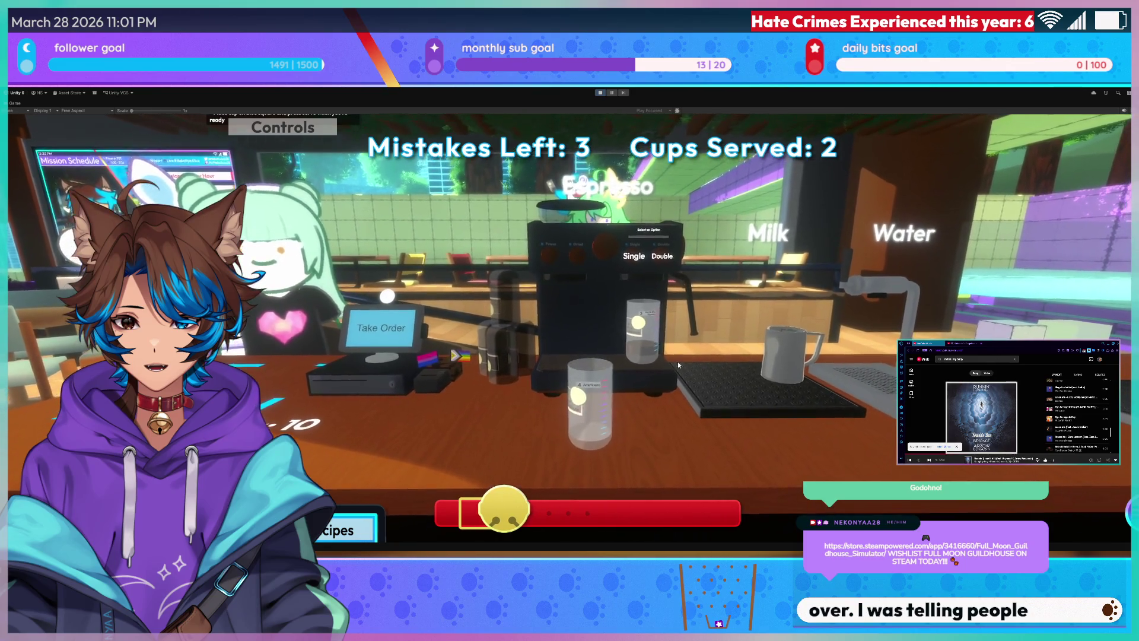
pyautogui.click(538, 476)
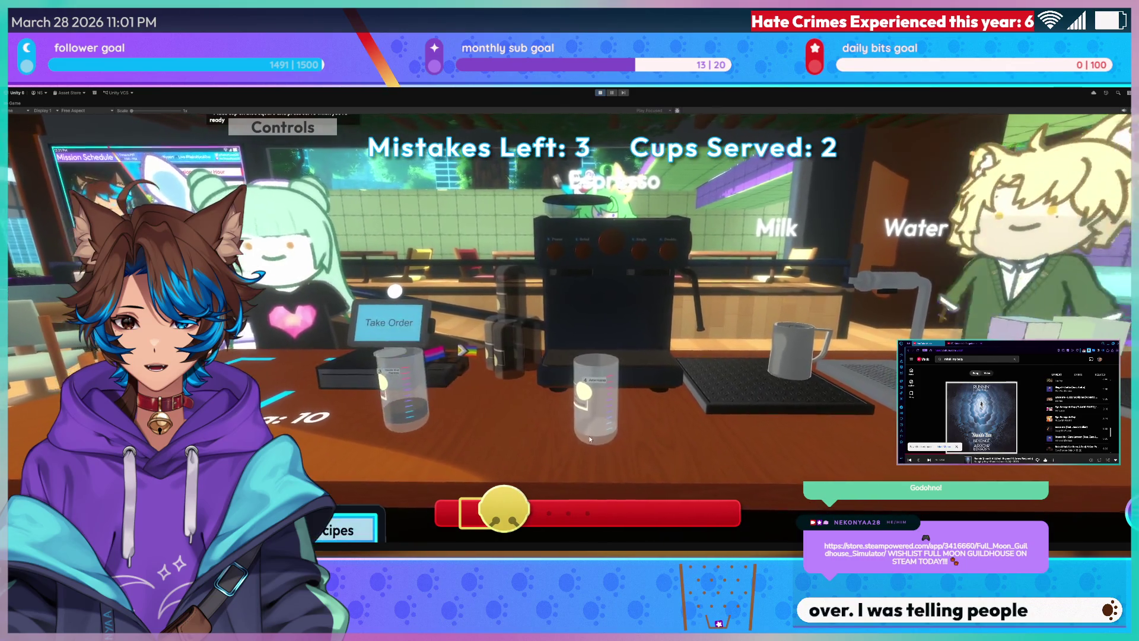
pyautogui.click(636, 447)
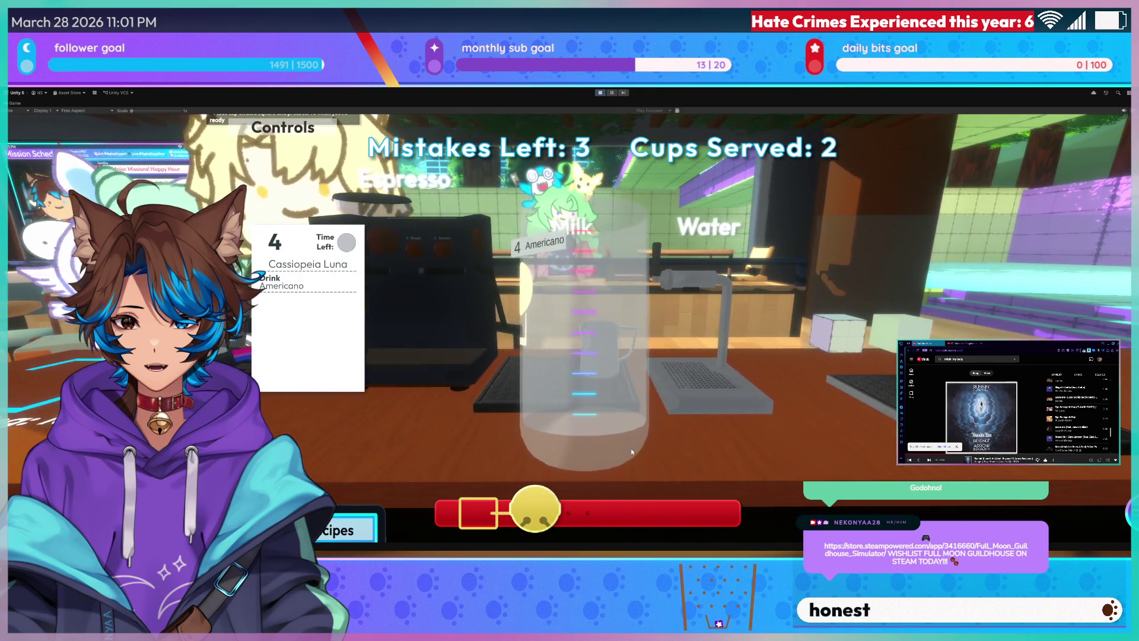
pyautogui.click(539, 418)
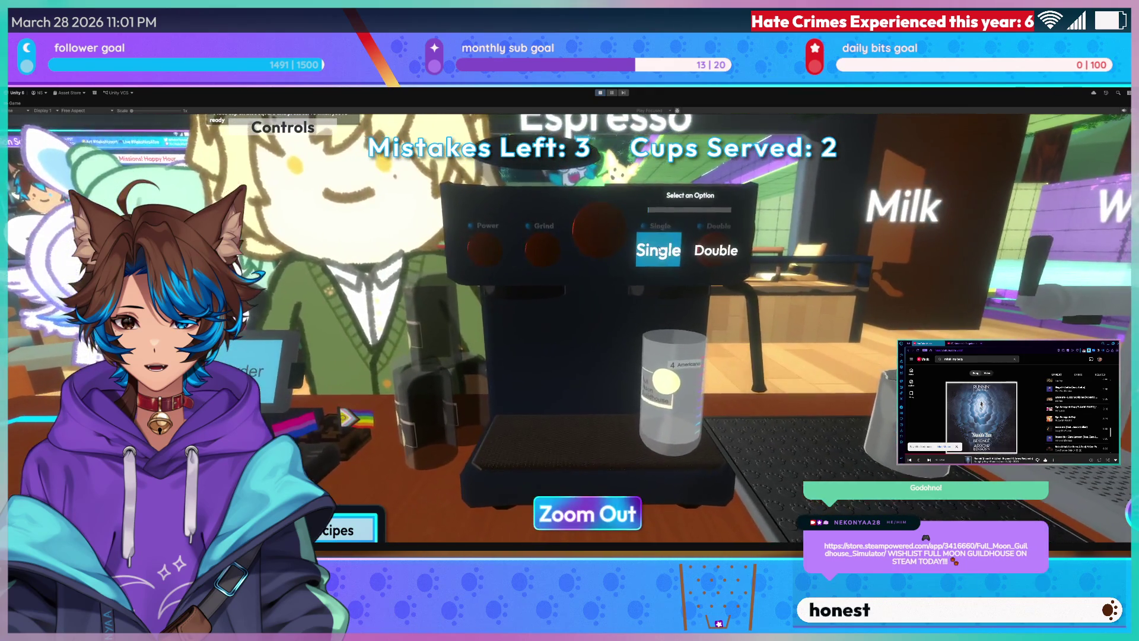
pyautogui.click(587, 514)
pyautogui.click(423, 401)
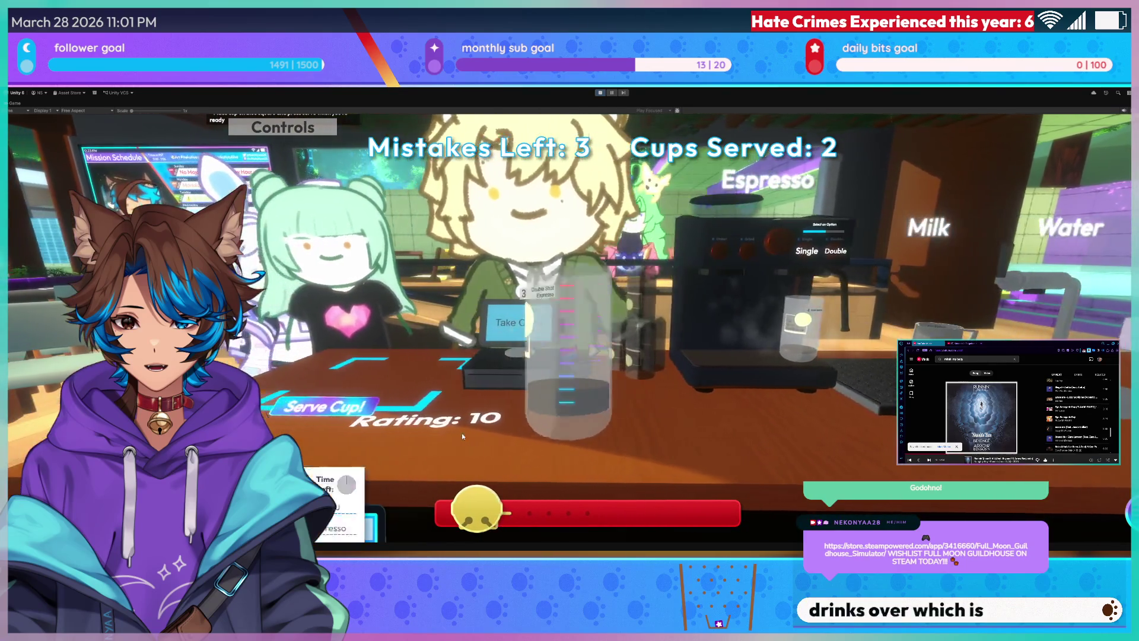
pyautogui.click(464, 429)
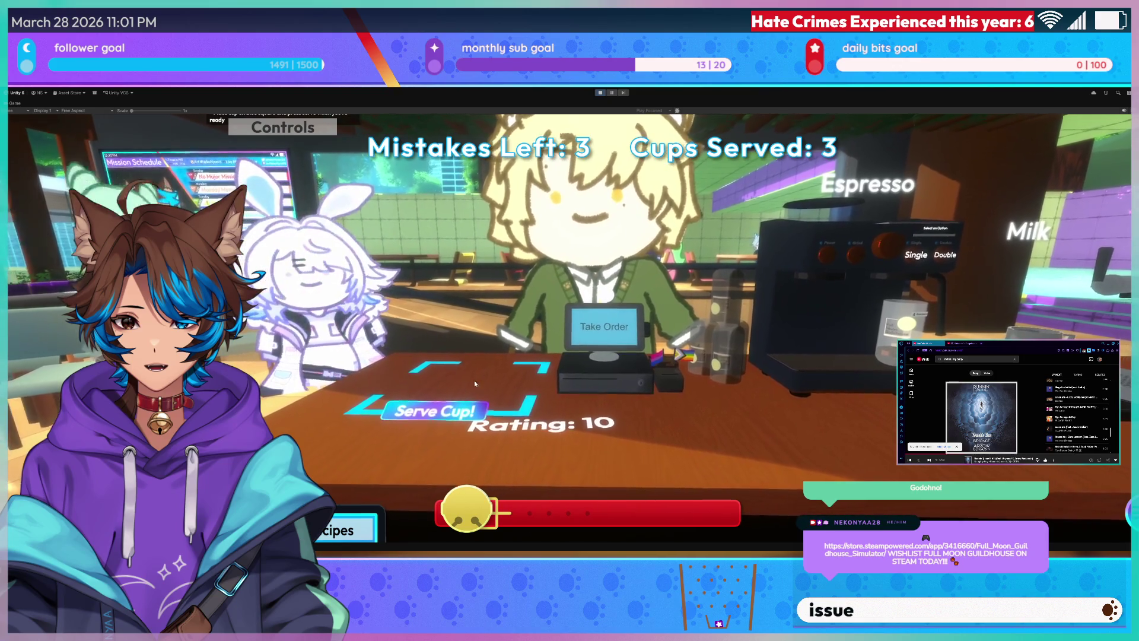
# Take the Double Shot Latte order, move the Americano to the water station, and brew a double shot.
pyautogui.click(606, 342)
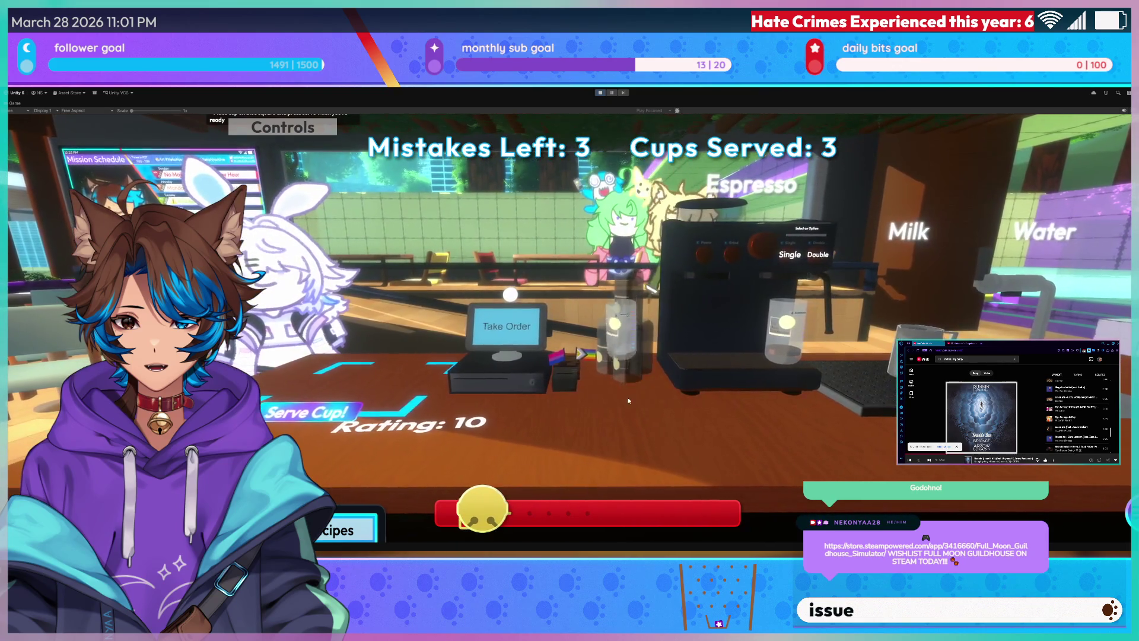
pyautogui.click(591, 402)
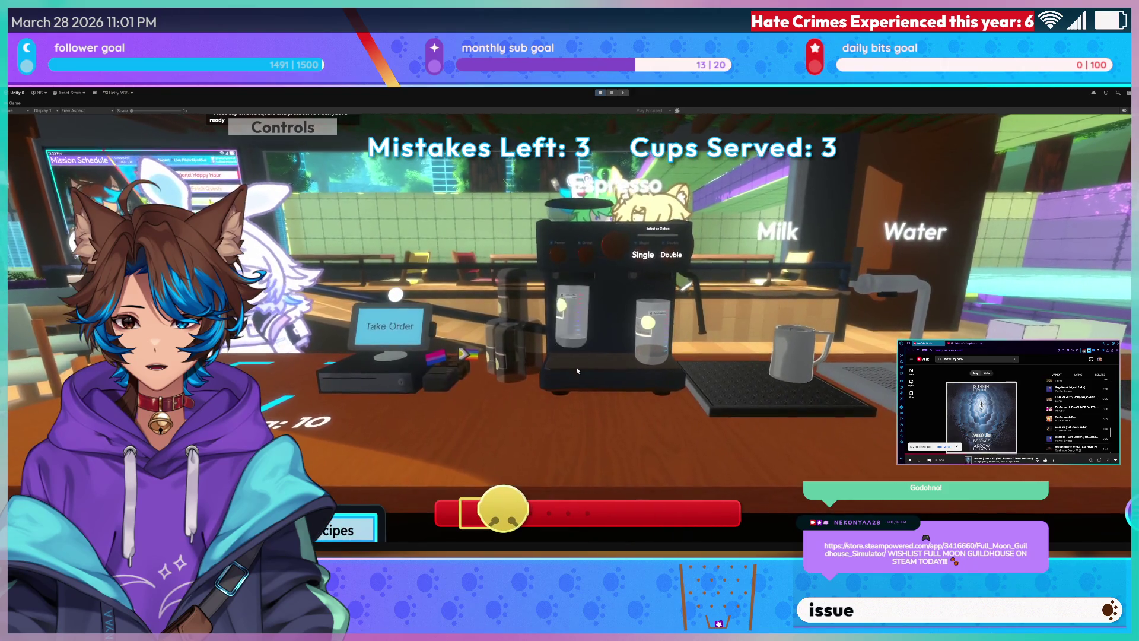
pyautogui.click(642, 360)
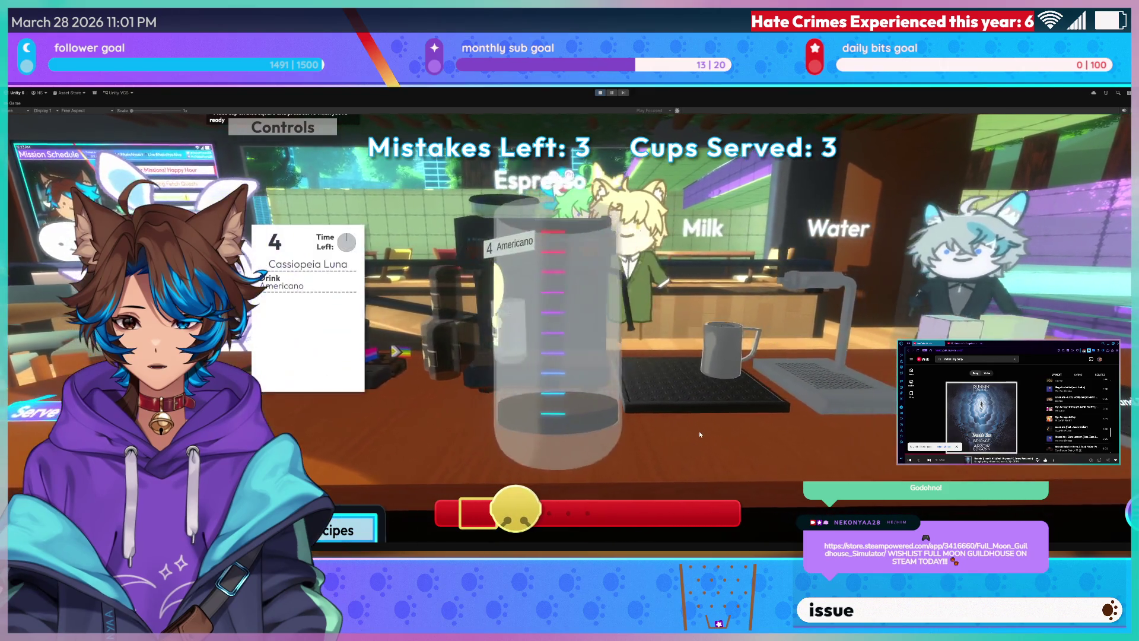
pyautogui.click(736, 392)
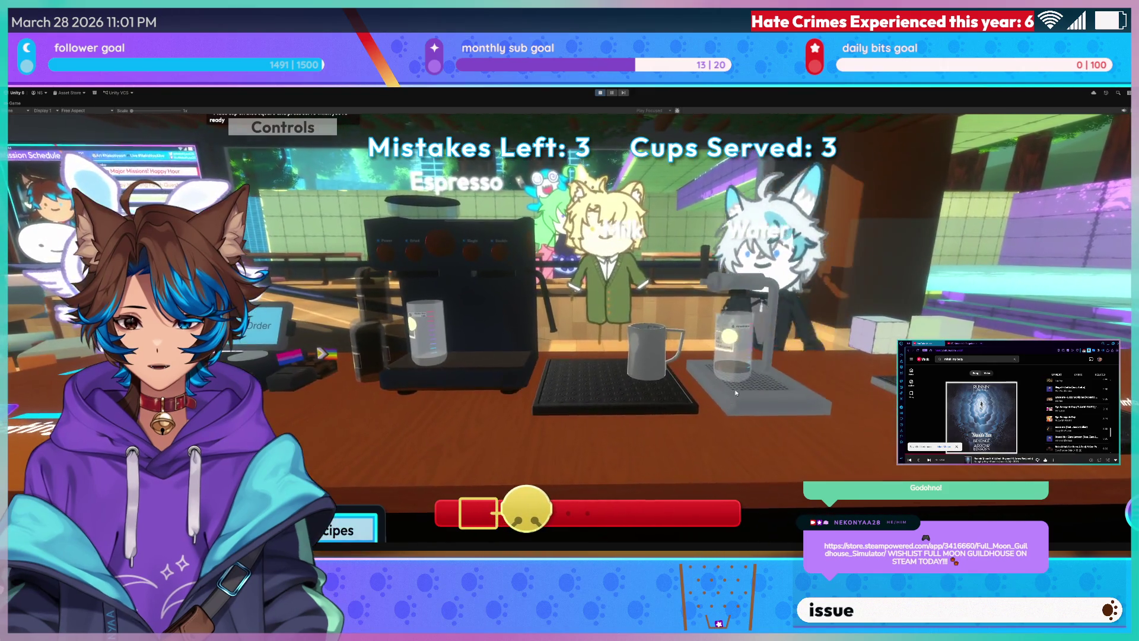
pyautogui.click(736, 392)
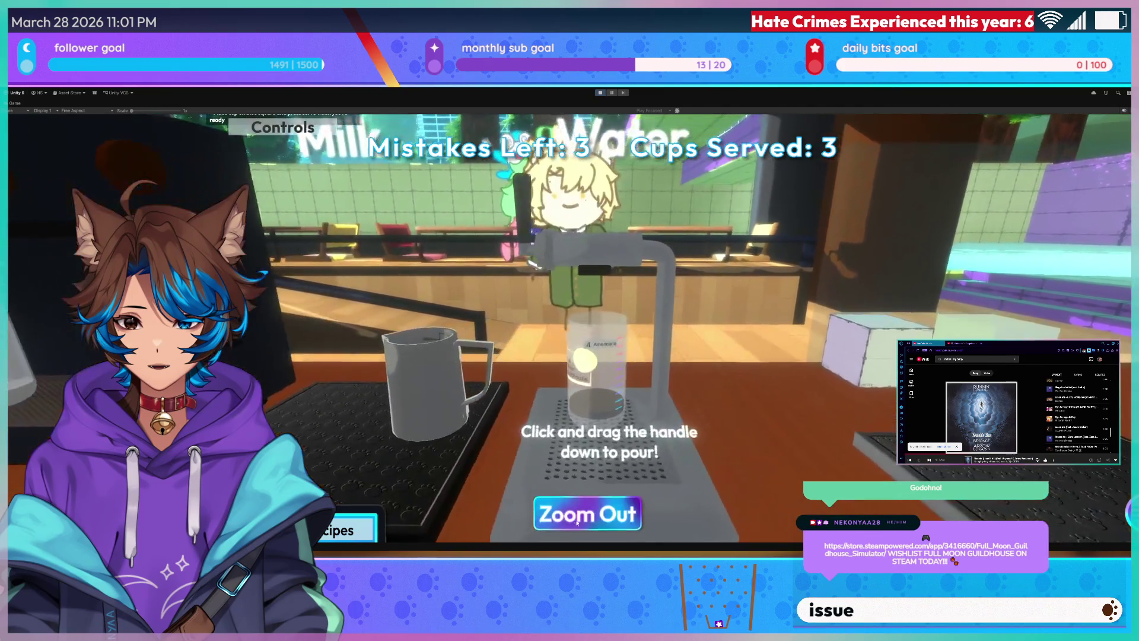
pyautogui.click(588, 508)
pyautogui.click(430, 337)
pyautogui.click(499, 371)
pyautogui.click(502, 366)
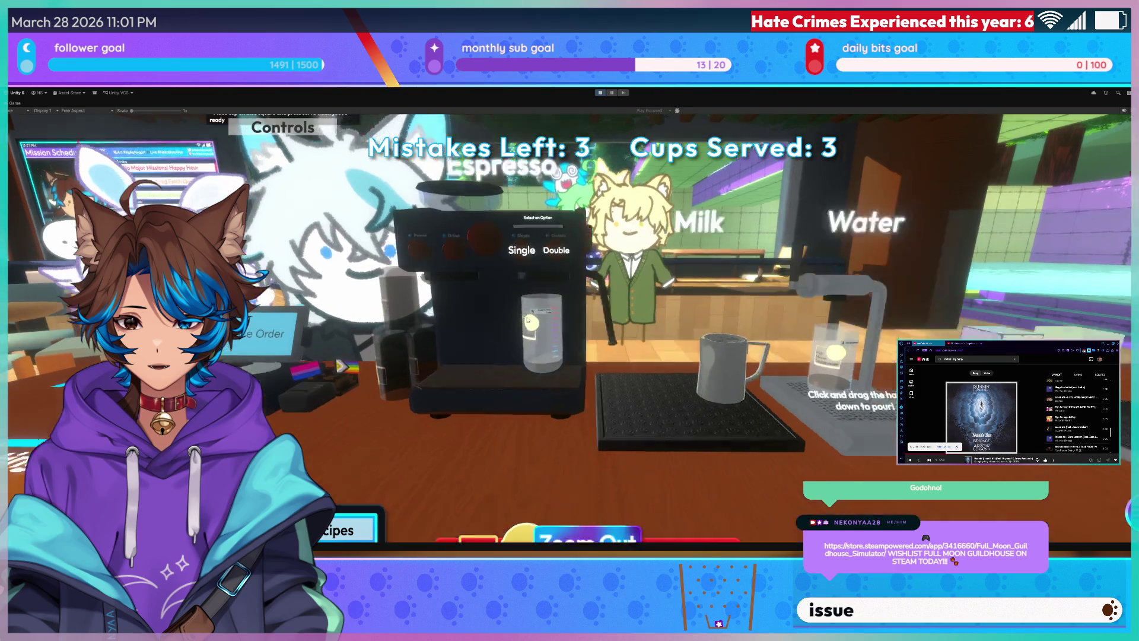
pyautogui.click(587, 511)
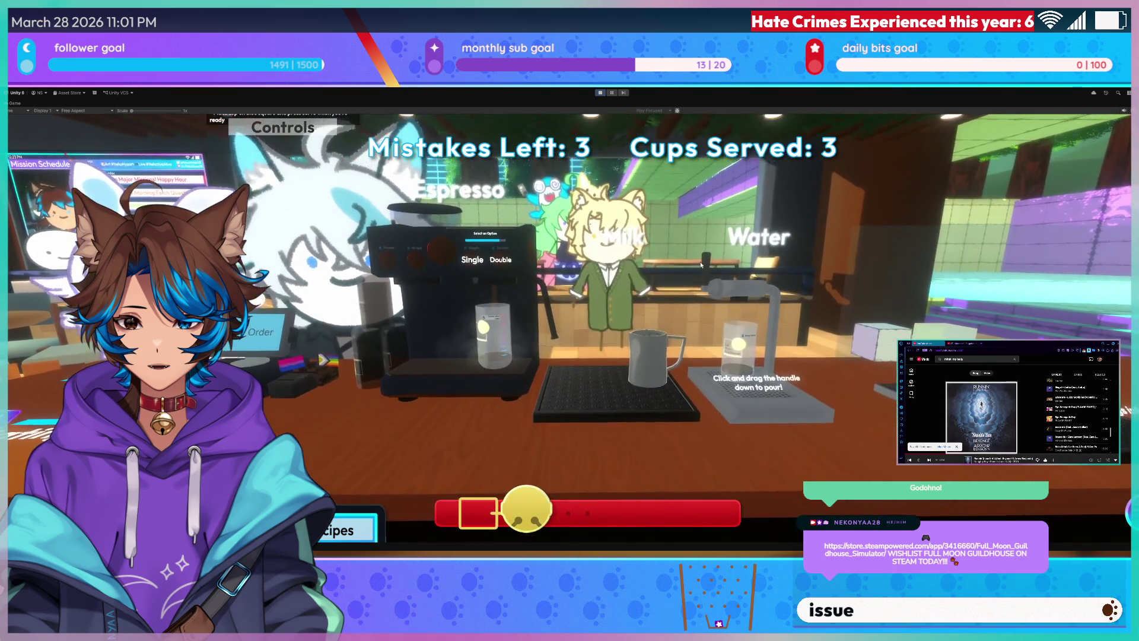
# Pour water into the Americano and serve it to its customer.
pyautogui.moveTo(703, 335); pyautogui.dragTo(703, 356)
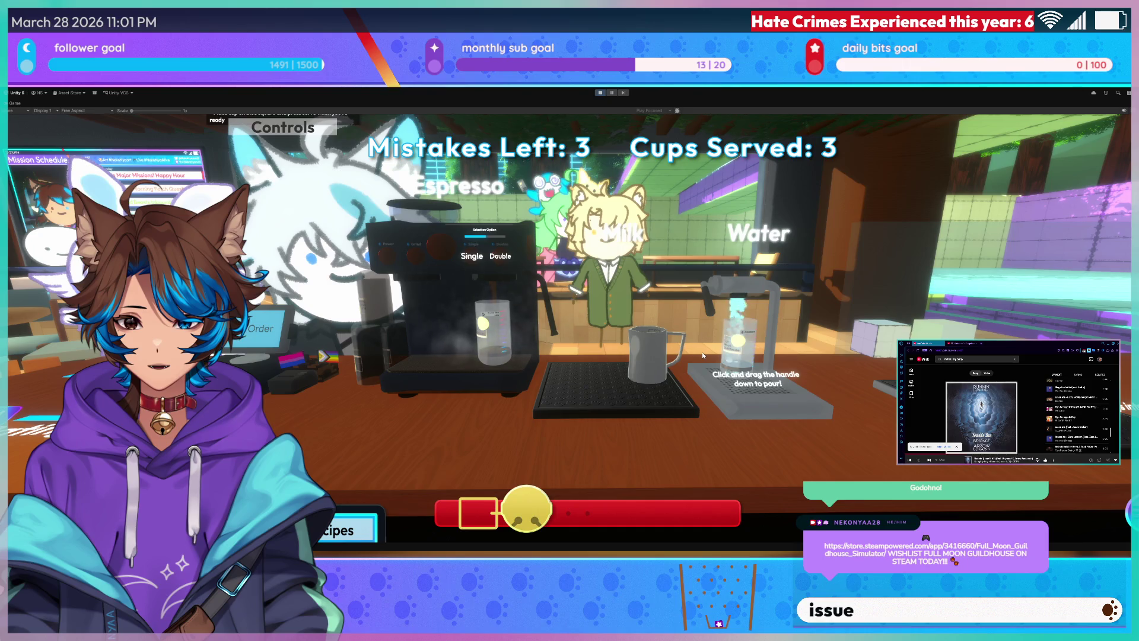
pyautogui.click(739, 366)
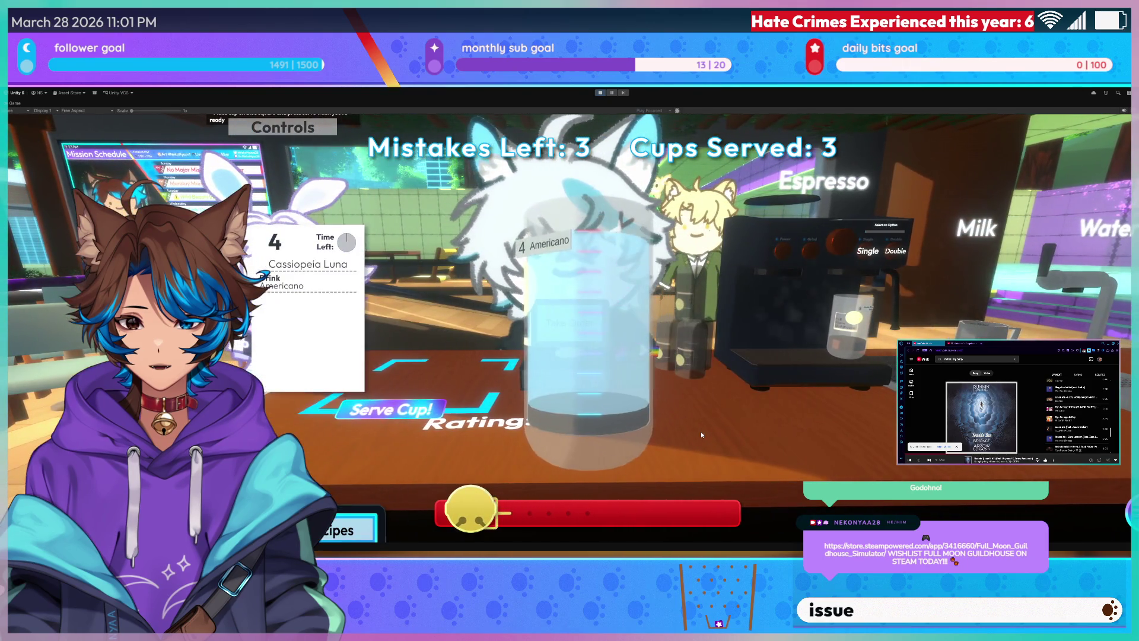
pyautogui.click(700, 432)
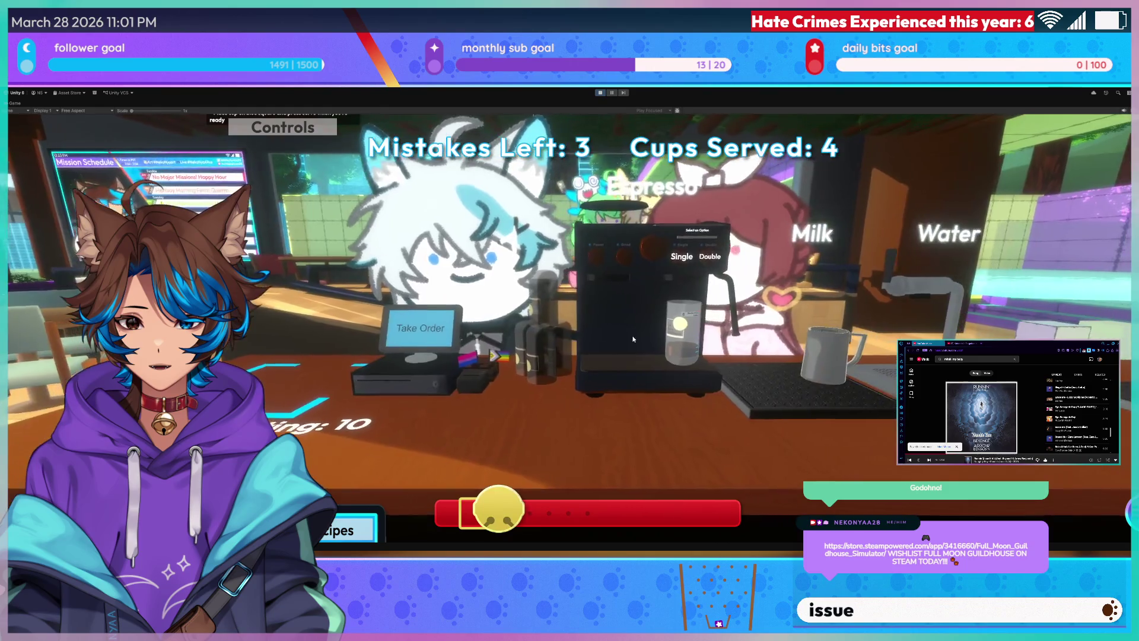
# Carry the espresso glass to the milk station and pour milk for the latte.
pyautogui.click(660, 414)
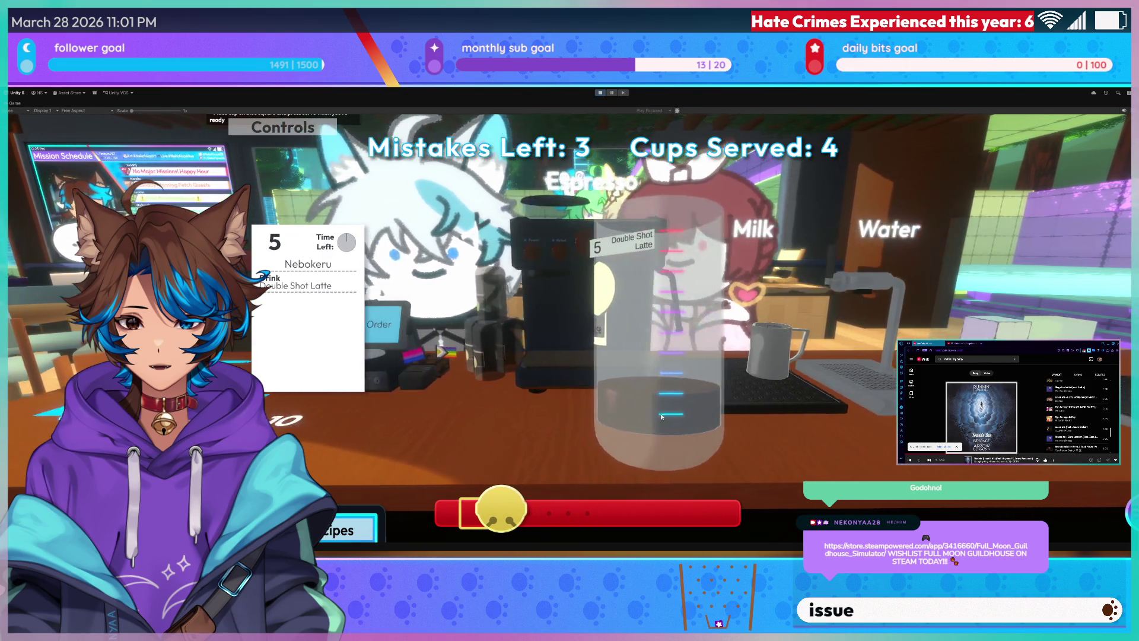
pyautogui.click(662, 417)
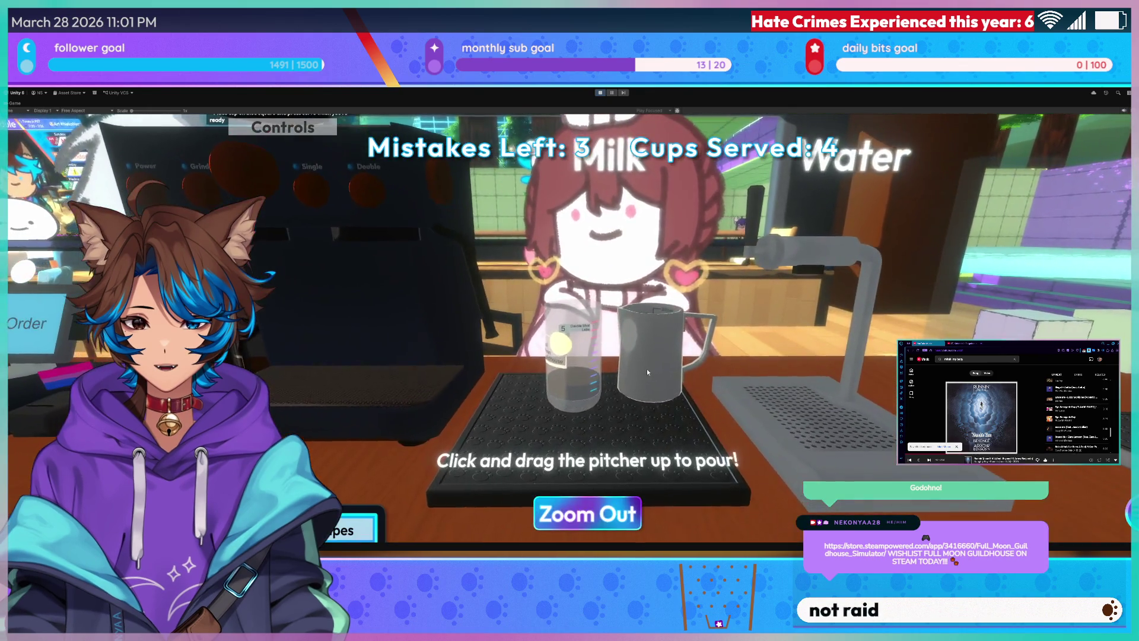
pyautogui.moveTo(648, 372)
pyautogui.mouseDown()
pyautogui.moveTo(647, 261)
pyautogui.moveTo(648, 356)
pyautogui.mouseUp()
pyautogui.click(587, 513)
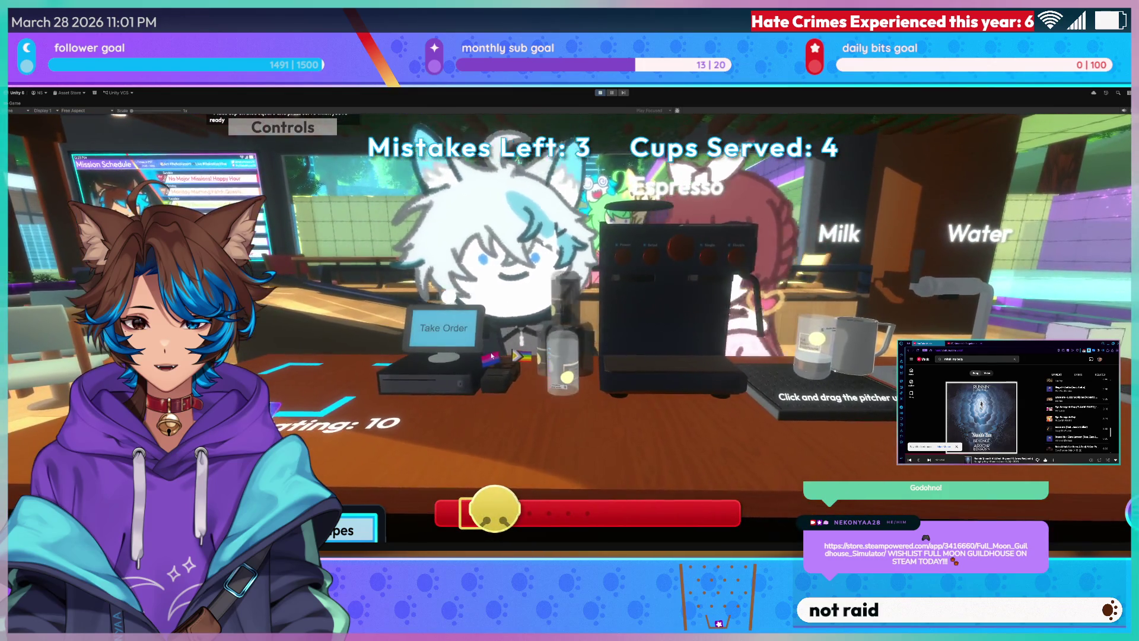
# Make and serve the Double Shot Americano, raising Cups Served to 5.
pyautogui.click(459, 341)
pyautogui.click(574, 417)
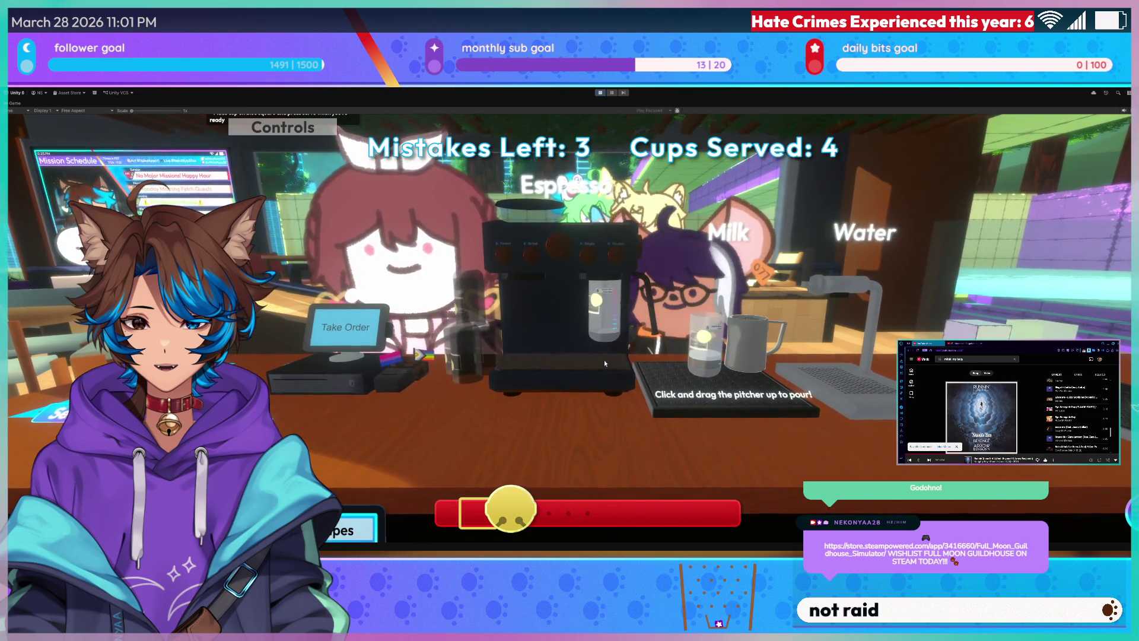
pyautogui.click(604, 363)
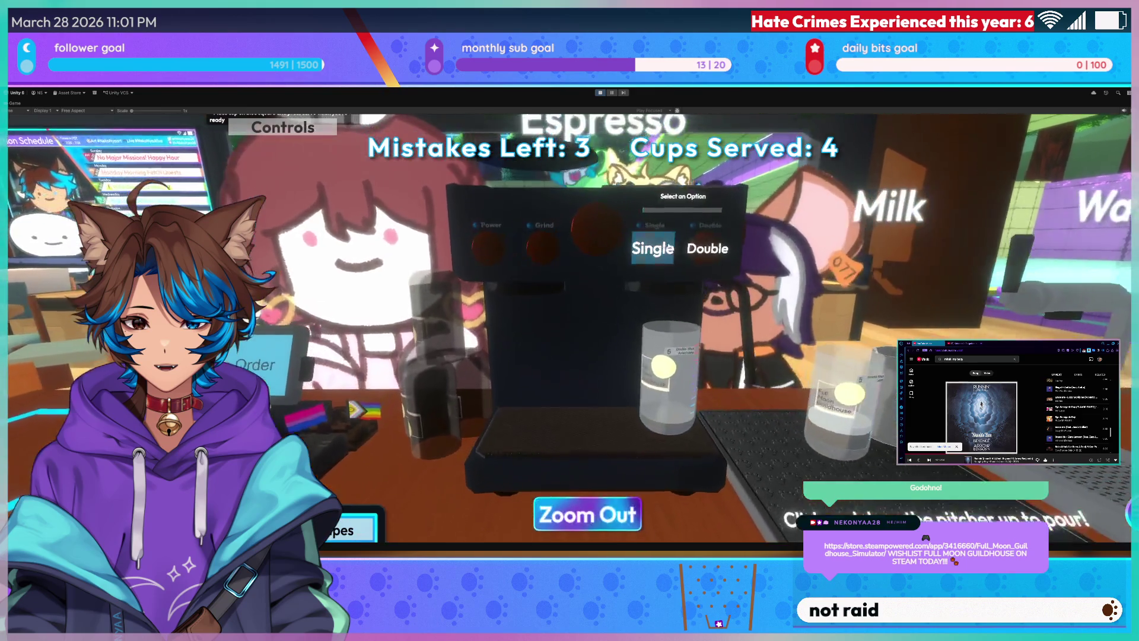
pyautogui.click(718, 247)
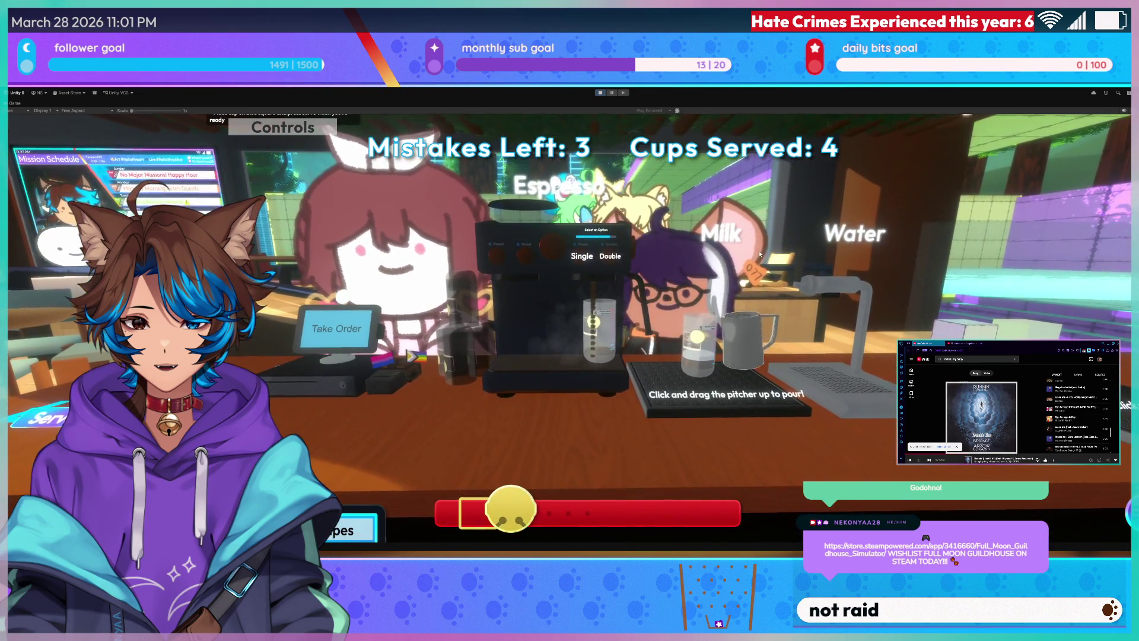
pyautogui.moveTo(760, 254)
pyautogui.mouseDown()
pyautogui.moveTo(756, 239)
pyautogui.moveTo(741, 261)
pyautogui.mouseUp()
pyautogui.click(691, 356)
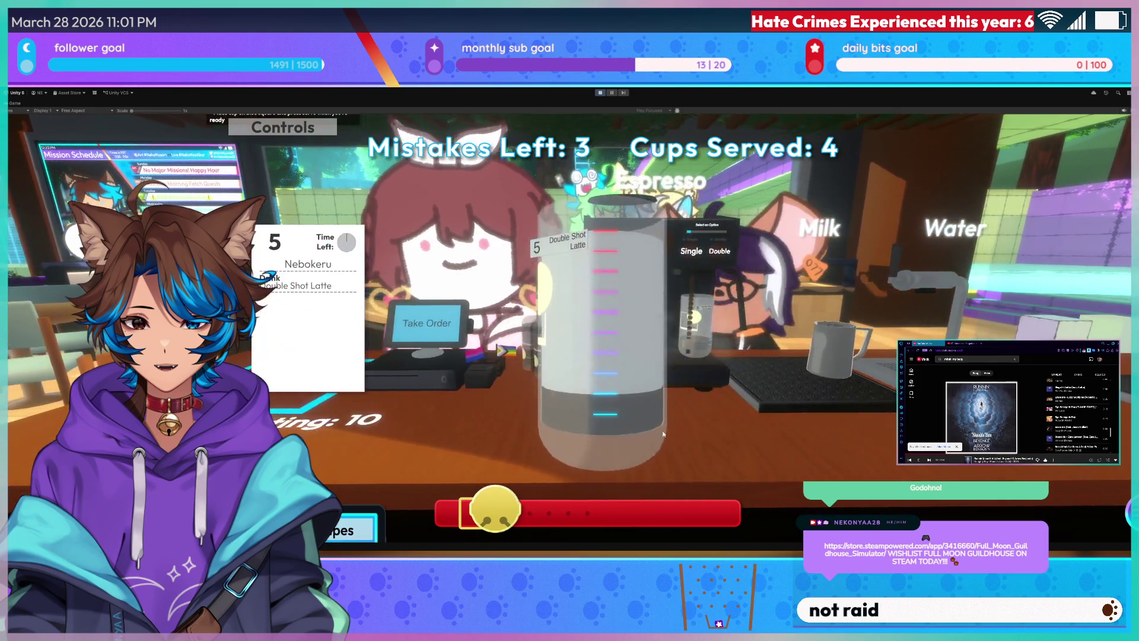
pyautogui.click(660, 432)
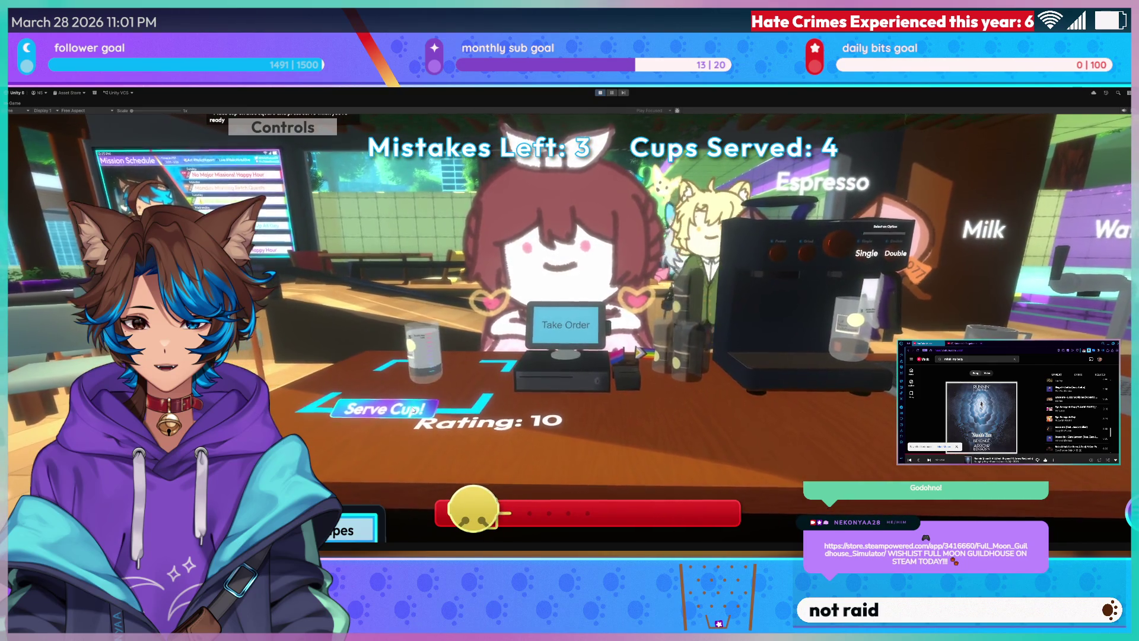
pyautogui.click(414, 410)
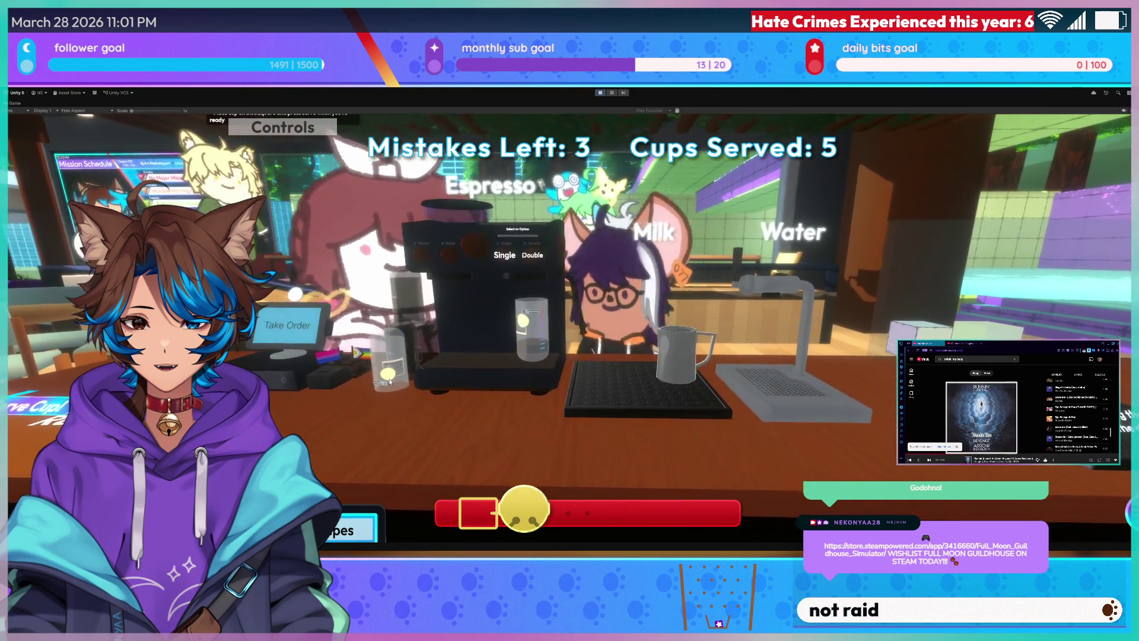
# Take the Double Shot Espresso order, brew a double shot, and turn toward the counter.
pyautogui.click(456, 376)
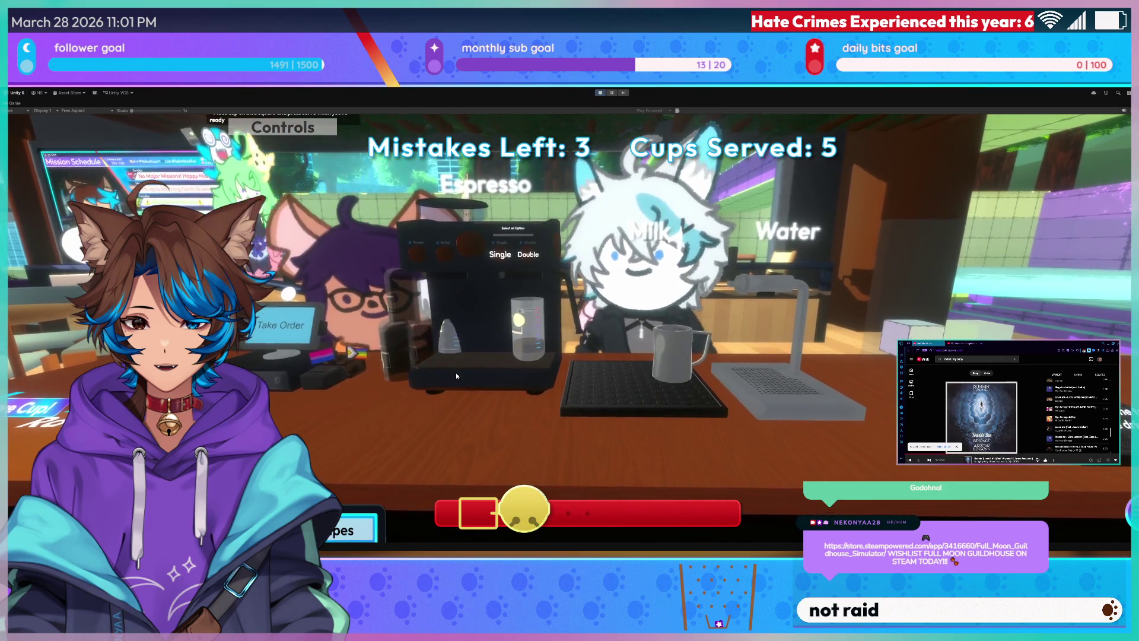
pyautogui.click(458, 359)
pyautogui.click(460, 364)
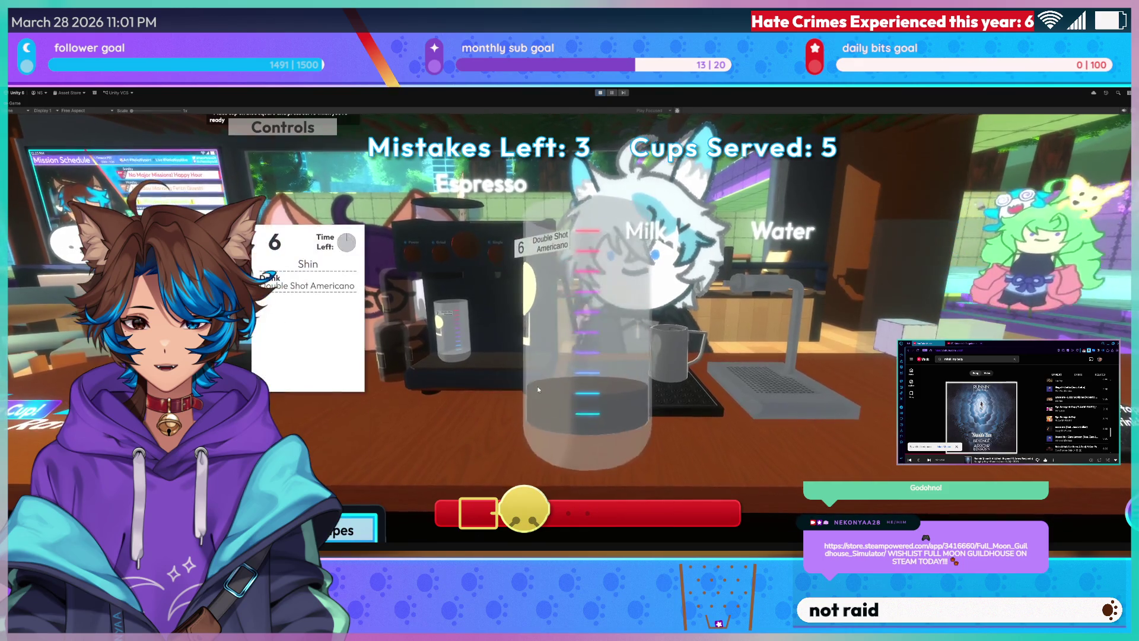
pyautogui.click(545, 311)
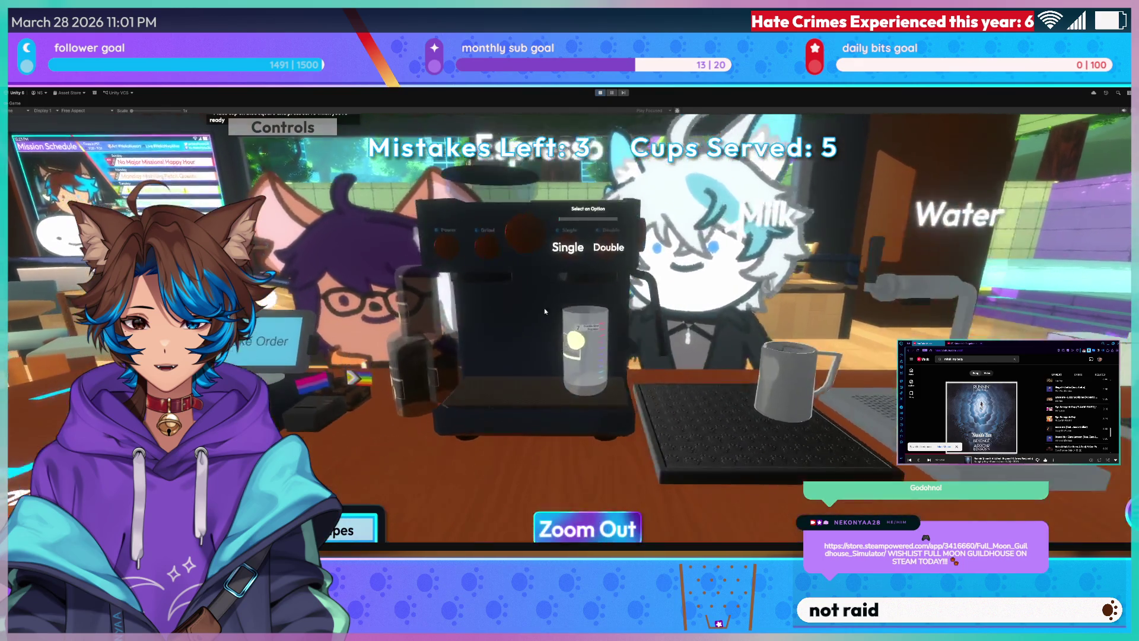
pyautogui.click(726, 268)
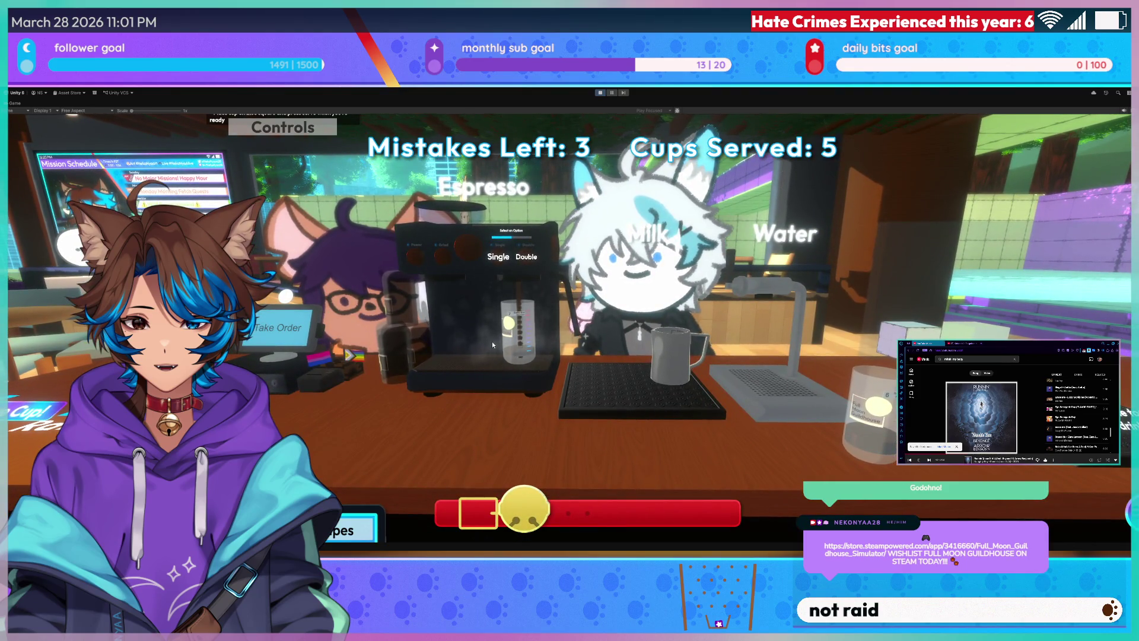
pyautogui.press('a')
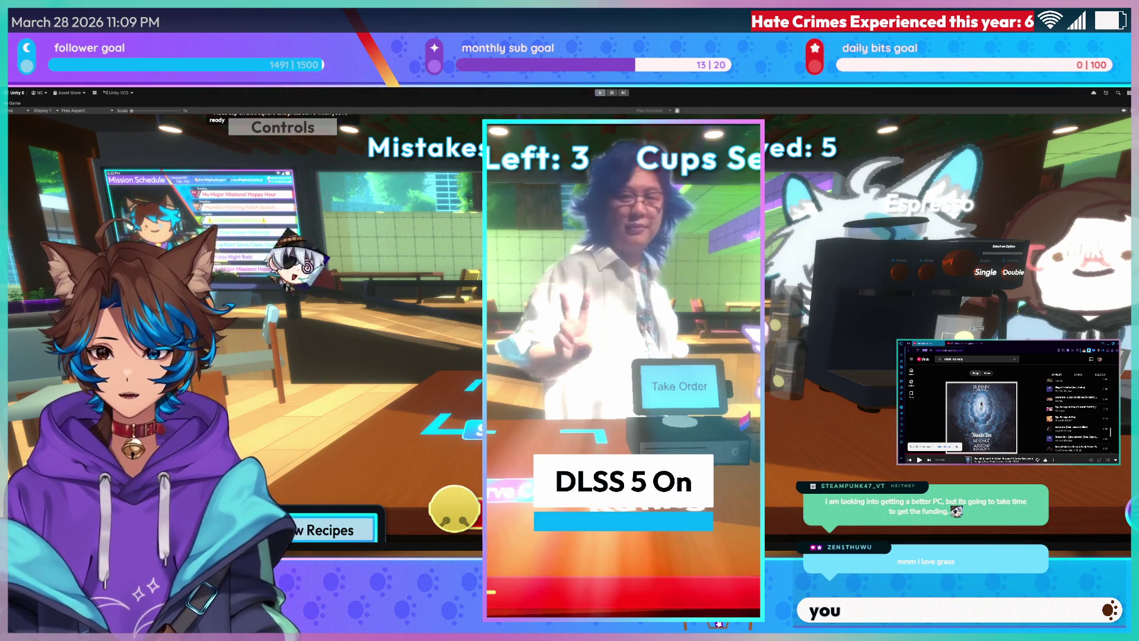
# Exit Play mode, ending the café playtest at Cups Served: 5.
pyautogui.click(600, 93)
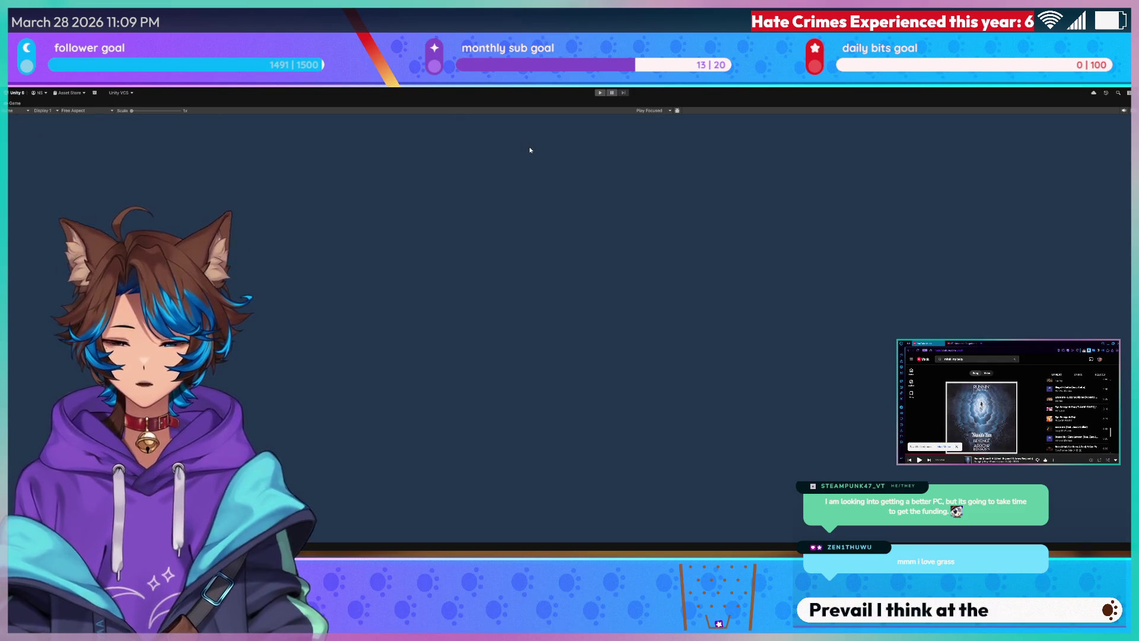
# Restore the editor layout, widen the Scene view, and set the Game view to 16:9 Aspect.
pyautogui.hotkey('ctrl', 'p')
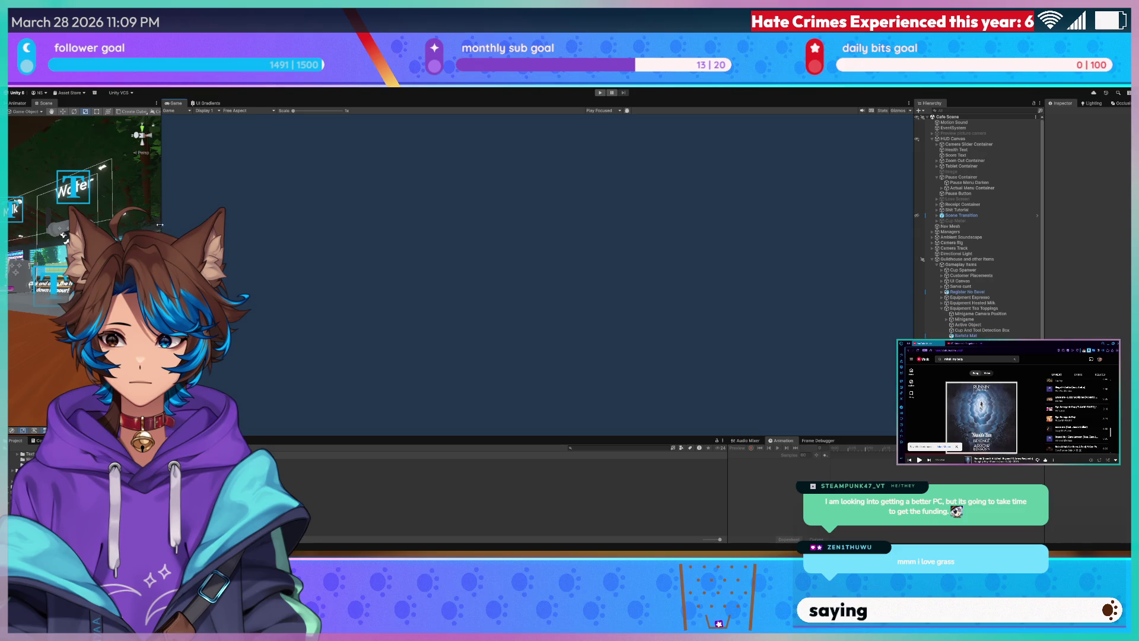
pyautogui.moveTo(159, 224); pyautogui.dragTo(577, 219)
pyautogui.moveTo(448, 216)
pyautogui.mouseDown()
pyautogui.moveTo(395, 226)
pyautogui.moveTo(444, 221)
pyautogui.moveTo(534, 247)
pyautogui.moveTo(445, 251)
pyautogui.mouseUp()
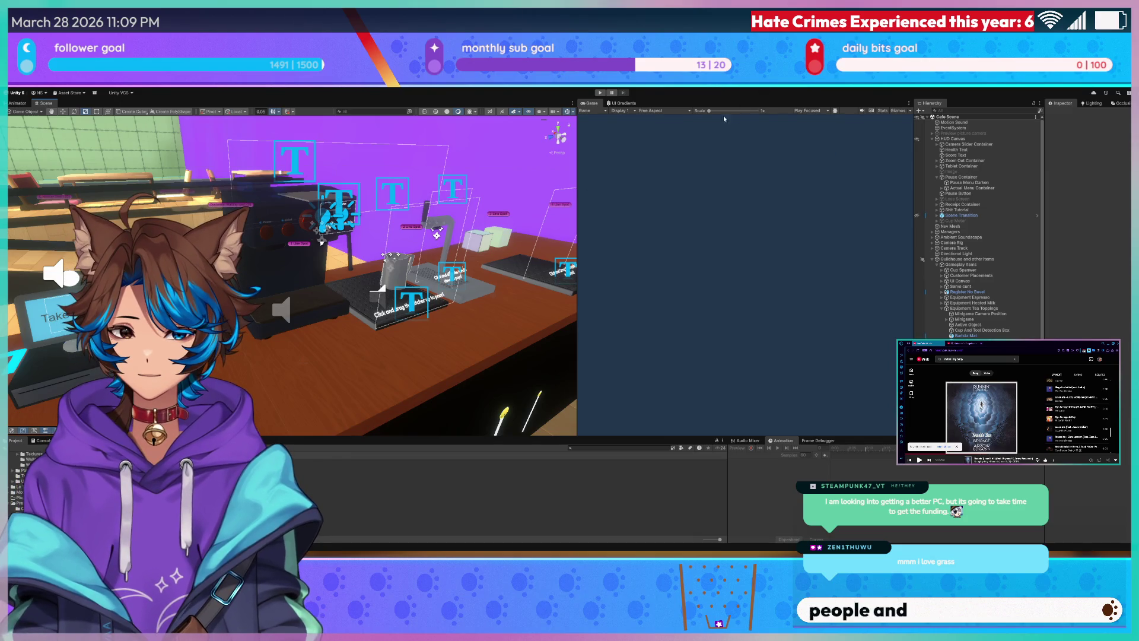
pyautogui.click(676, 111)
pyautogui.click(679, 143)
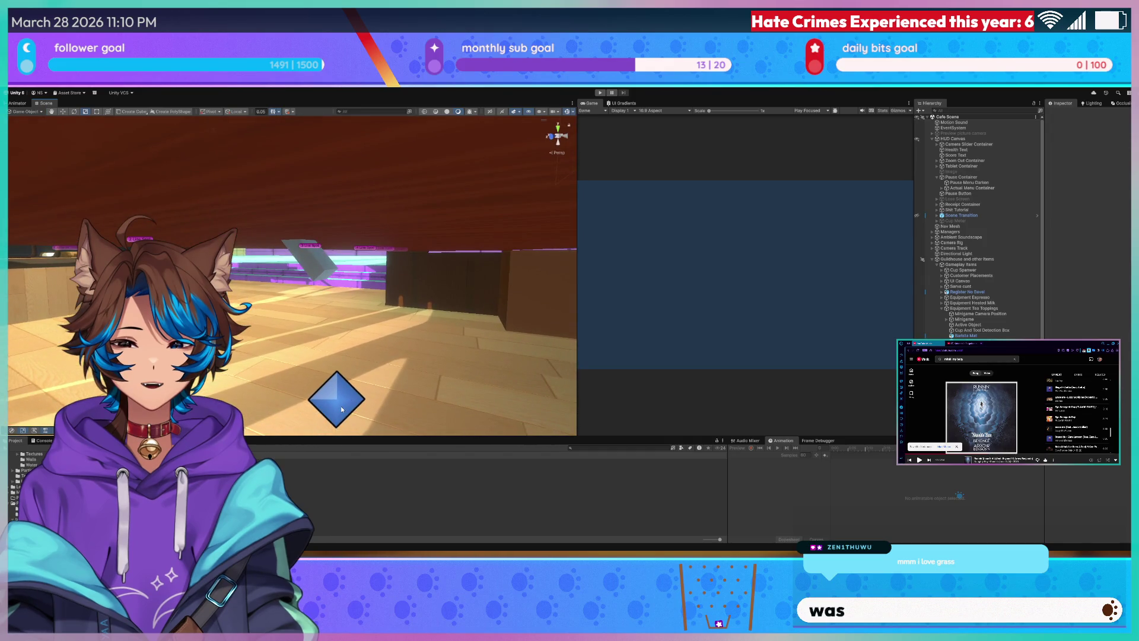
pyautogui.click(342, 409)
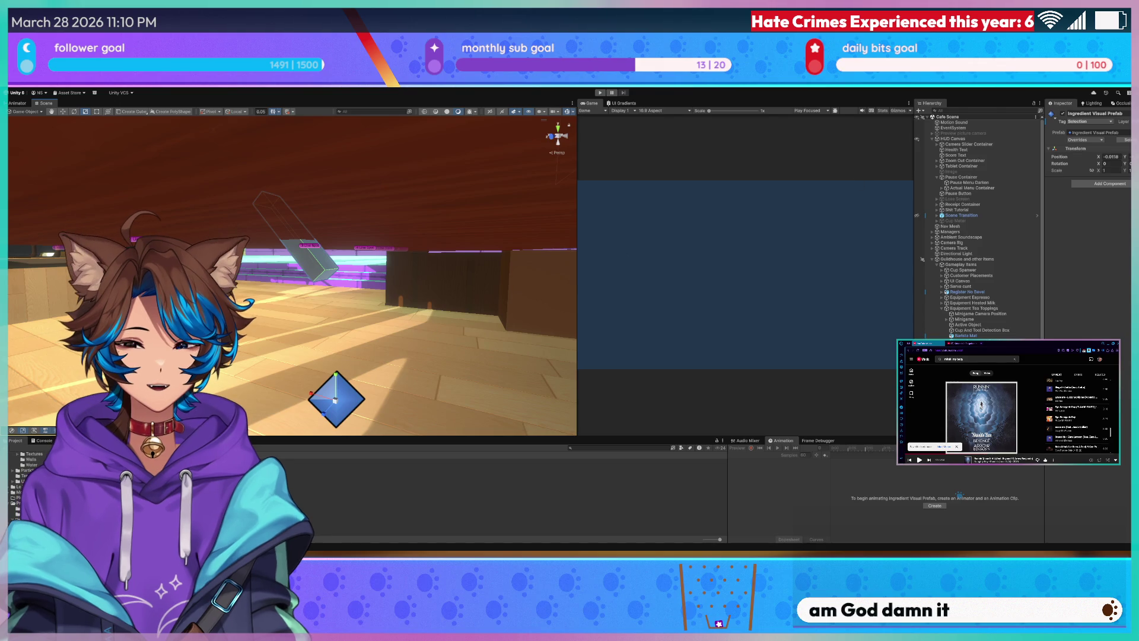
pyautogui.scroll(5, 24, 475)
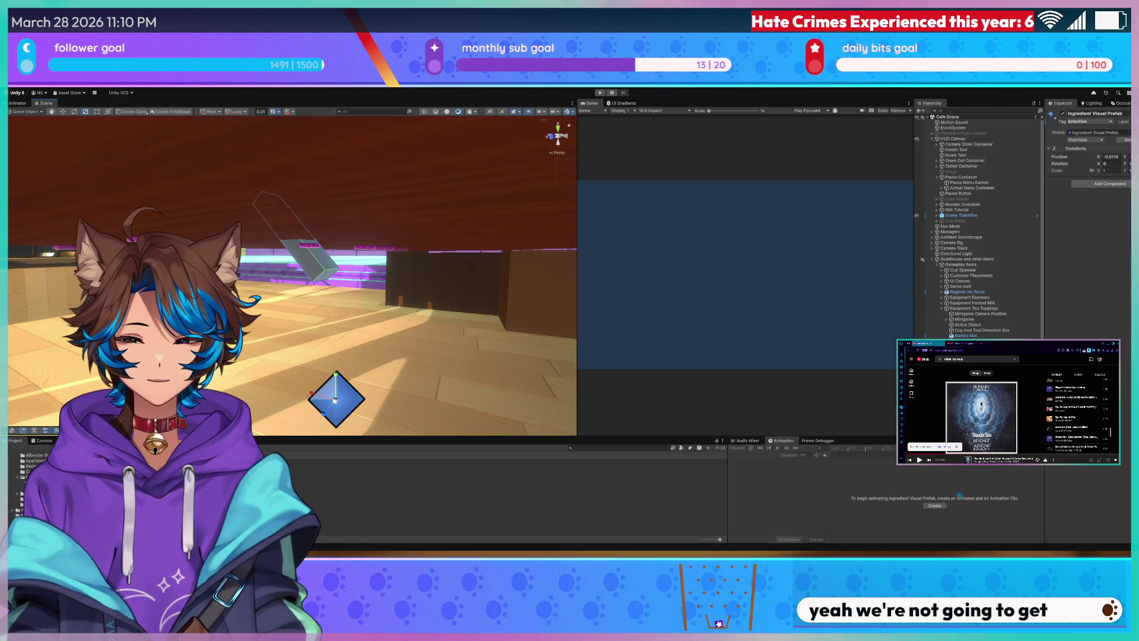
pyautogui.scroll(-2, 24, 475)
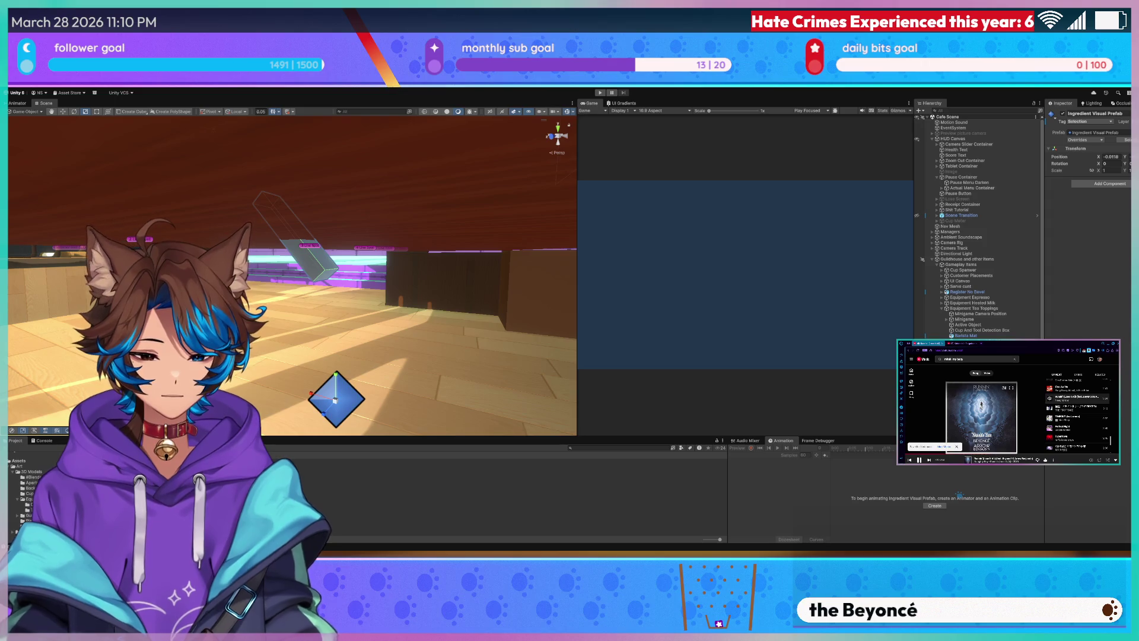
pyautogui.click(1013, 327)
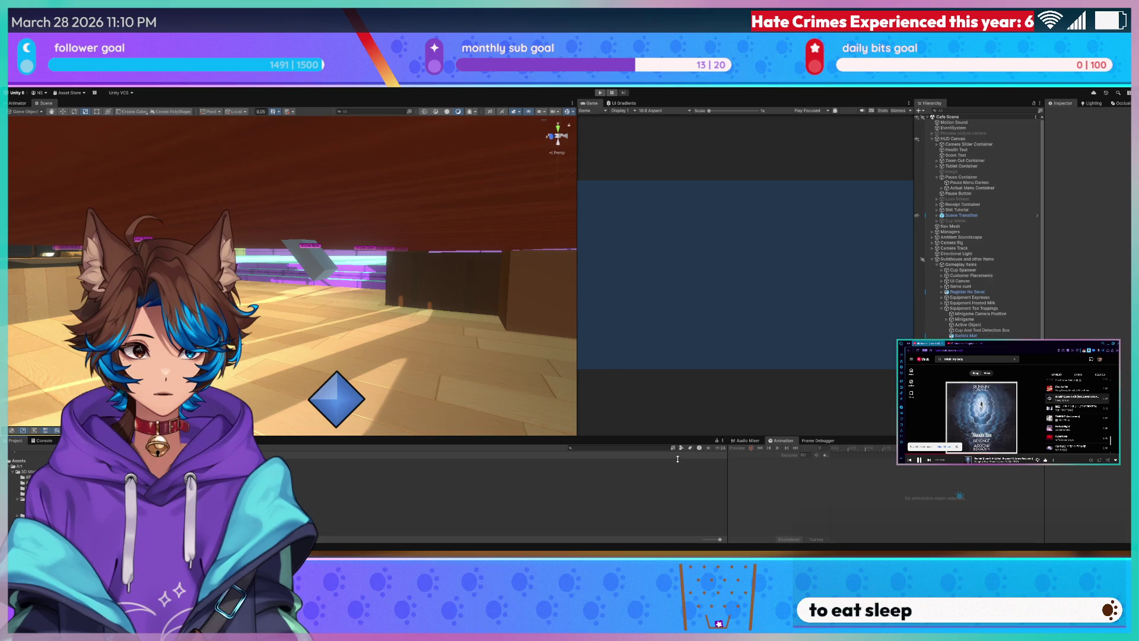
pyautogui.click(344, 394)
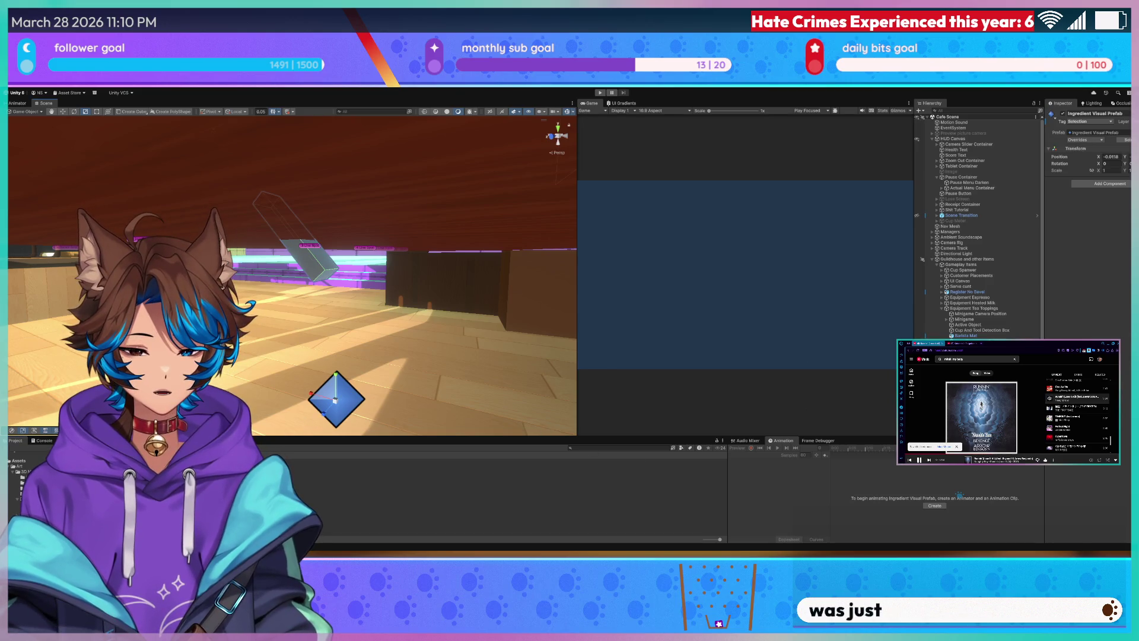
pyautogui.click(302, 250)
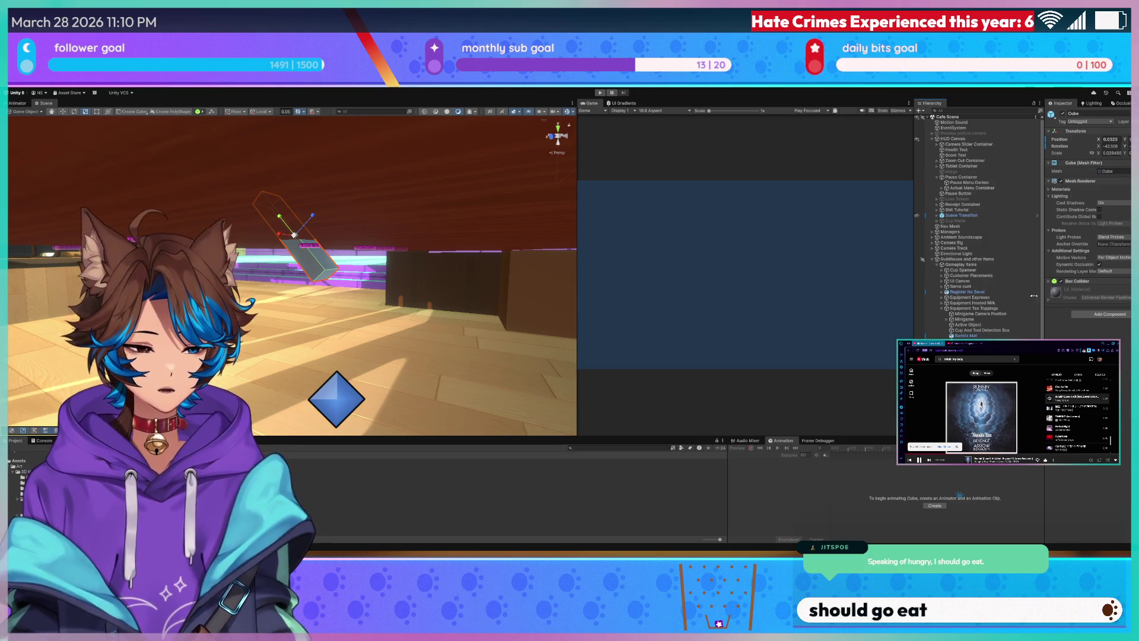
pyautogui.click(336, 399)
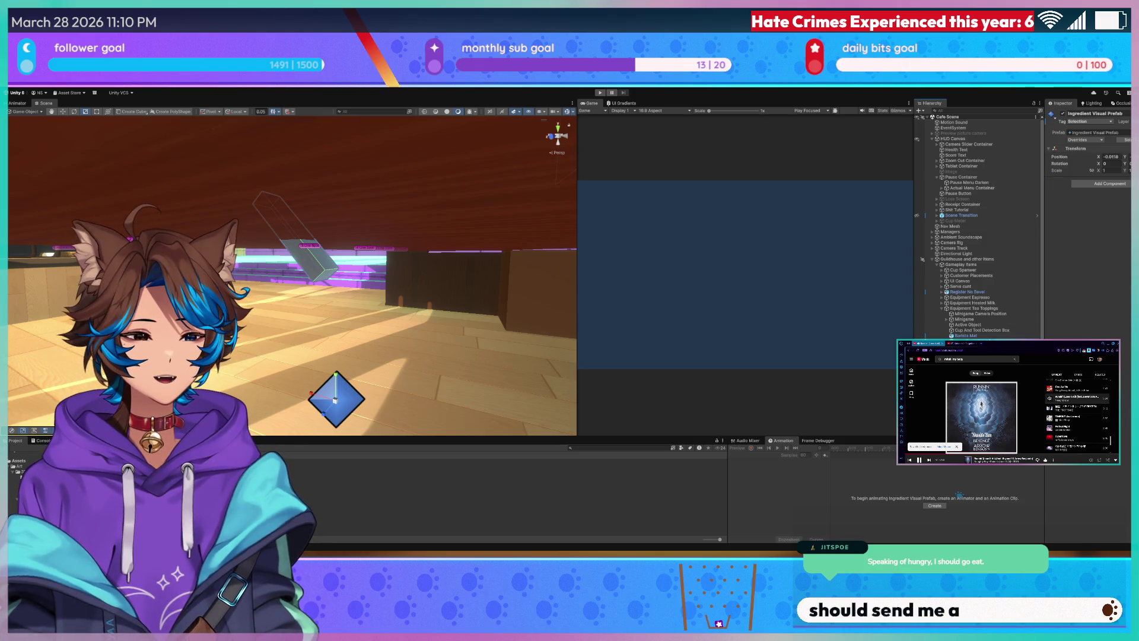
pyautogui.hotkey('ctrl', 'z')
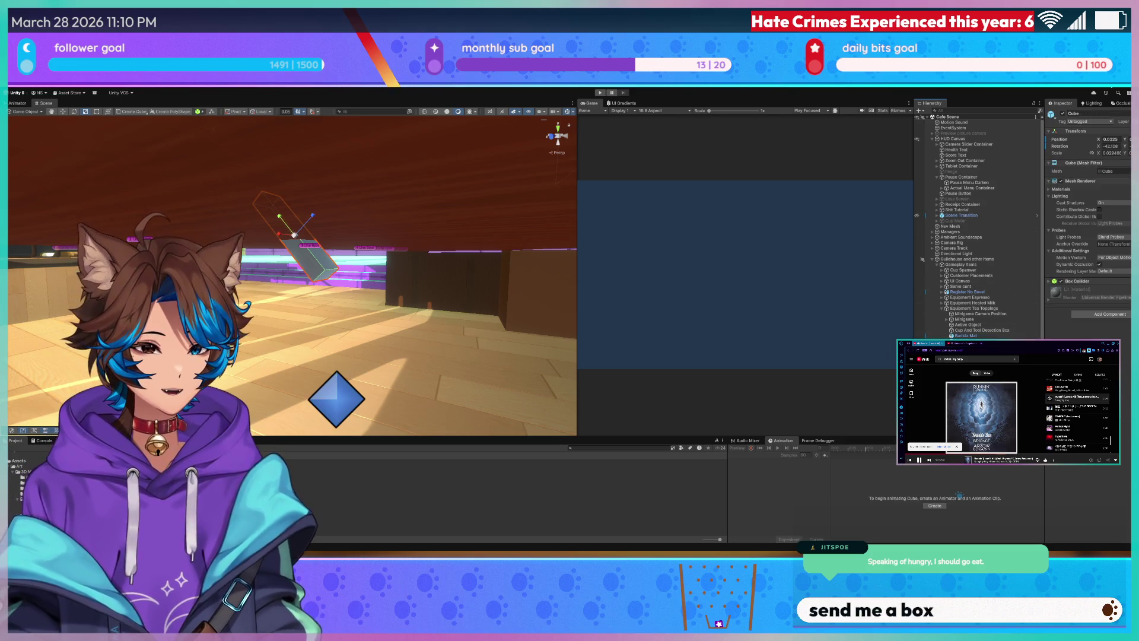
# Undo to hide the tilted glass cube and search the Project assets for 'ladle'.
pyautogui.hotkey('ctrl', 'z')
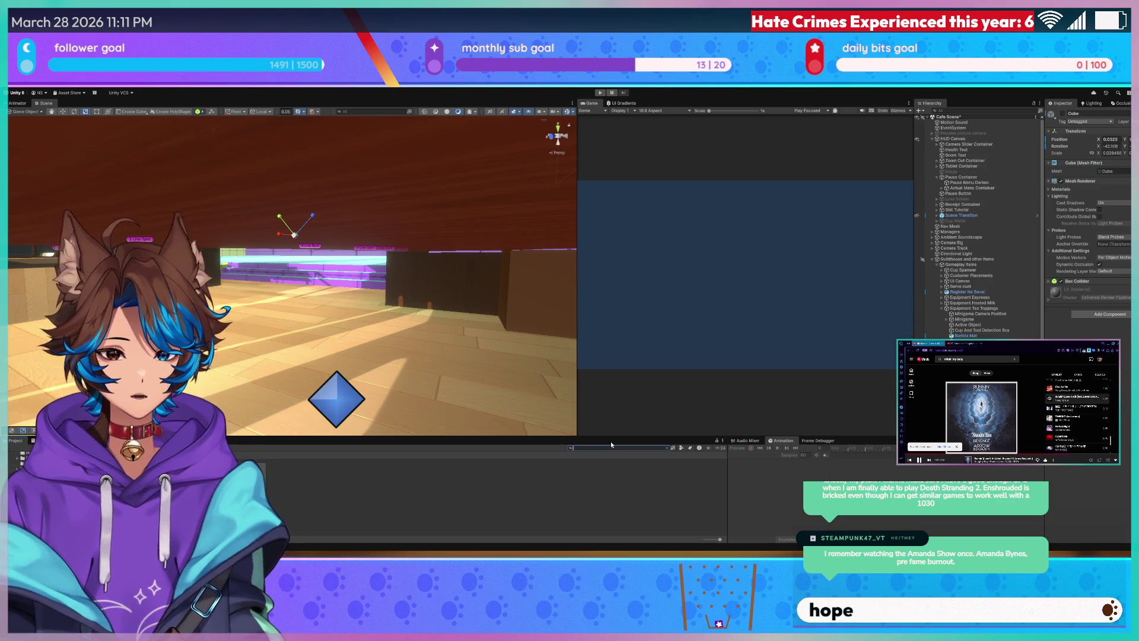
pyautogui.write('ladle')
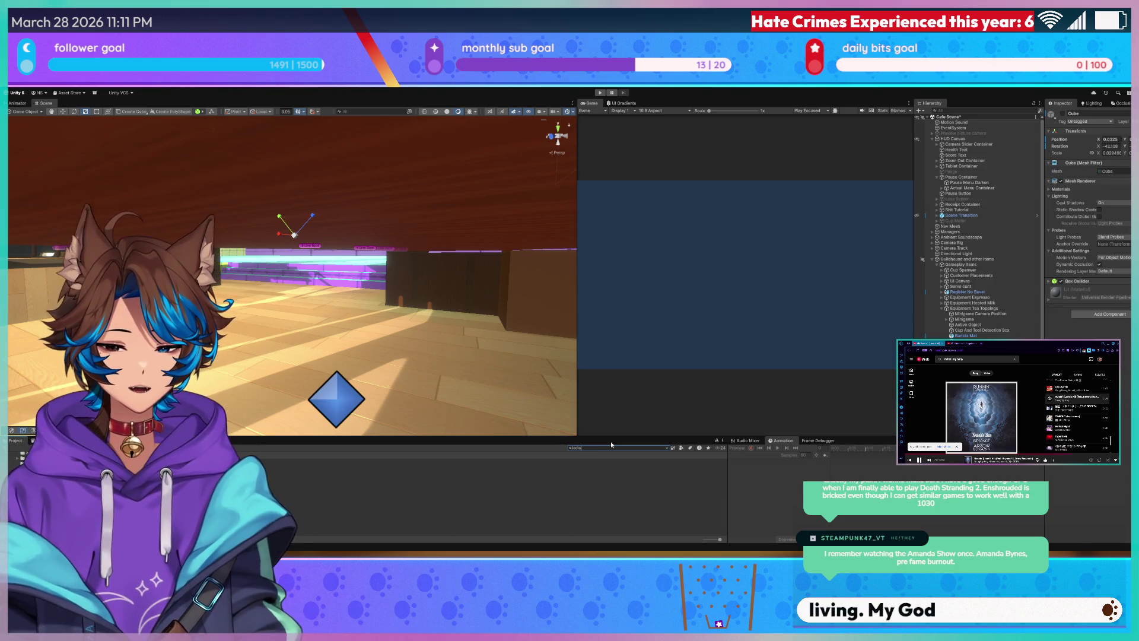
pyautogui.click(503, 487)
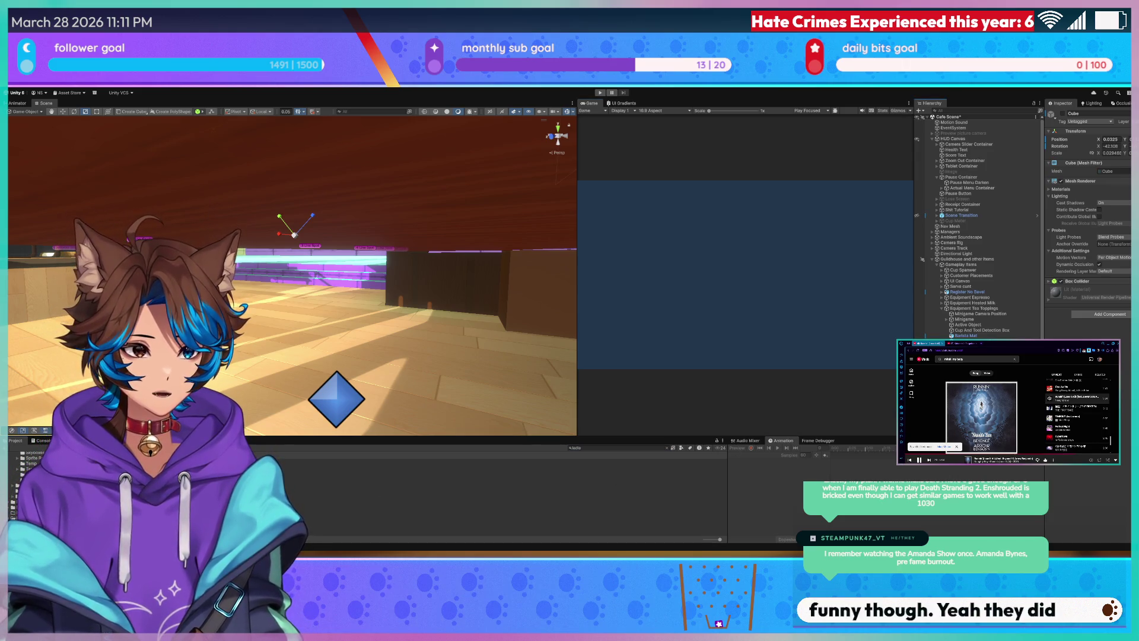
# Select the Tea Toppings Ladle in the Hierarchy and begin editing its Position X.
pyautogui.click(337, 395)
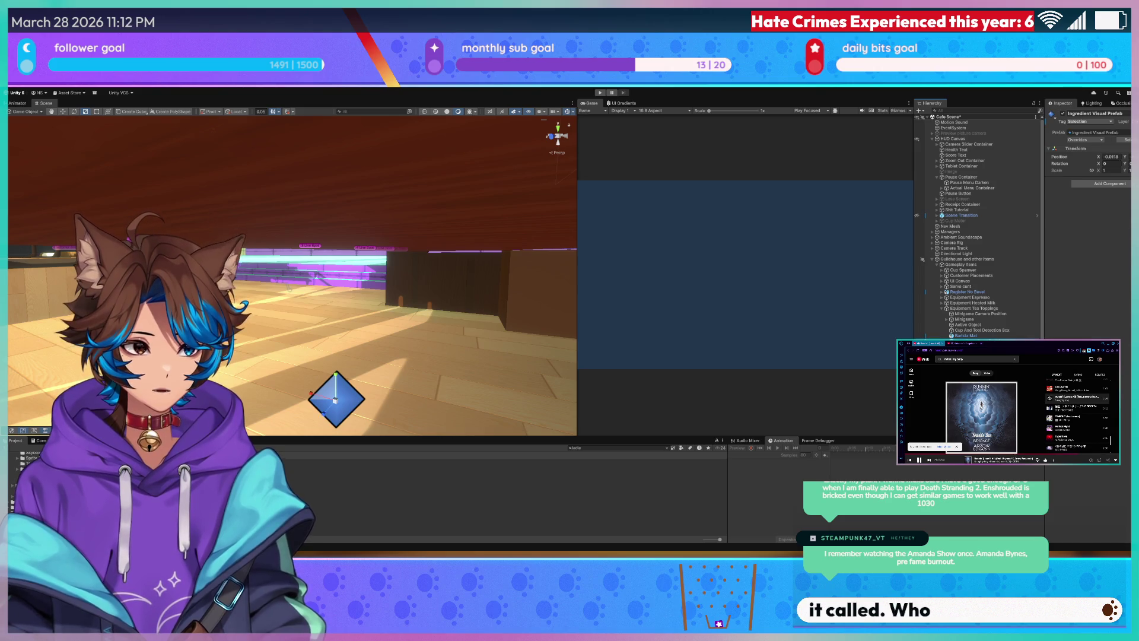
pyautogui.click(288, 291)
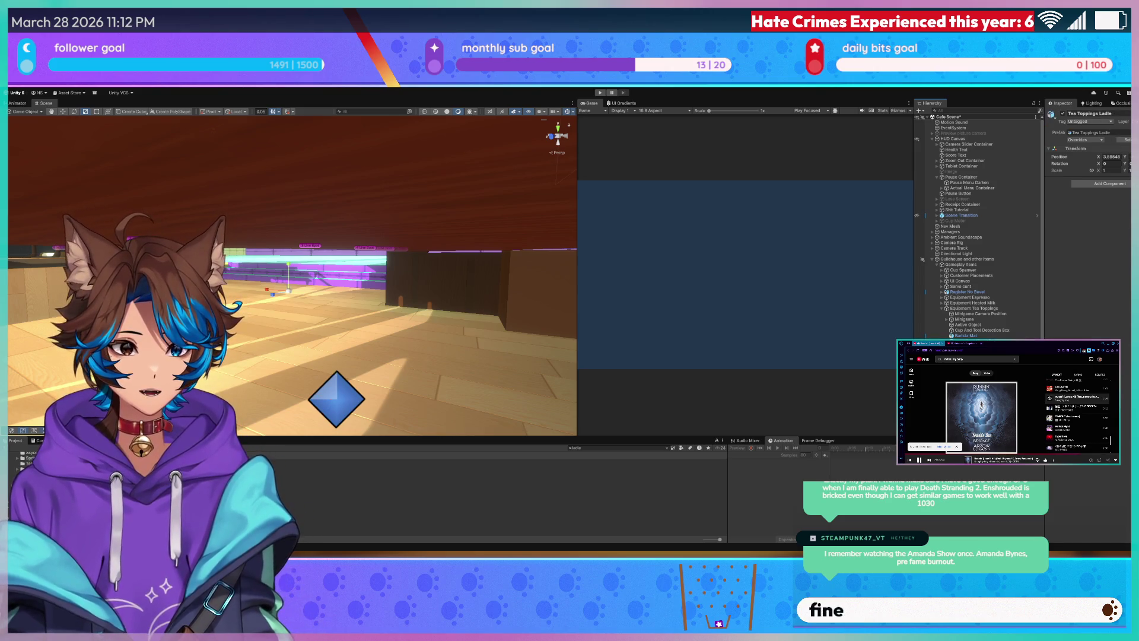
pyautogui.click(1108, 164)
# Set the ladle's Position X to 0, zoom in around it, and search assets for 'metal'.
pyautogui.write('0')
pyautogui.click(1105, 163)
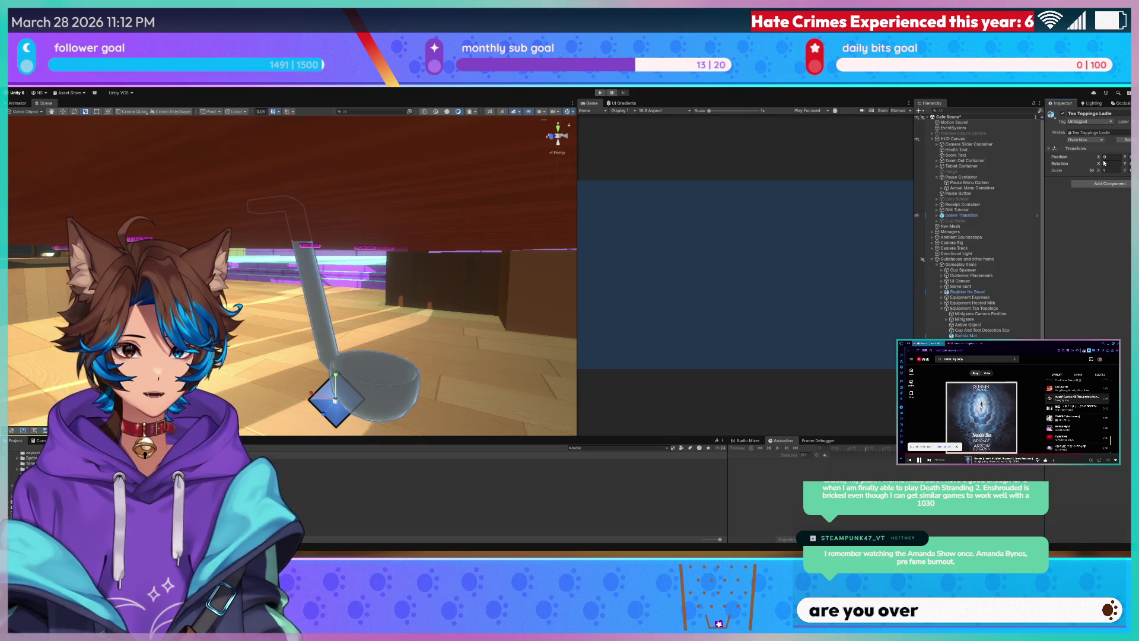
pyautogui.moveTo(398, 297)
pyautogui.mouseDown()
pyautogui.moveTo(384, 306)
pyautogui.moveTo(420, 296)
pyautogui.mouseUp()
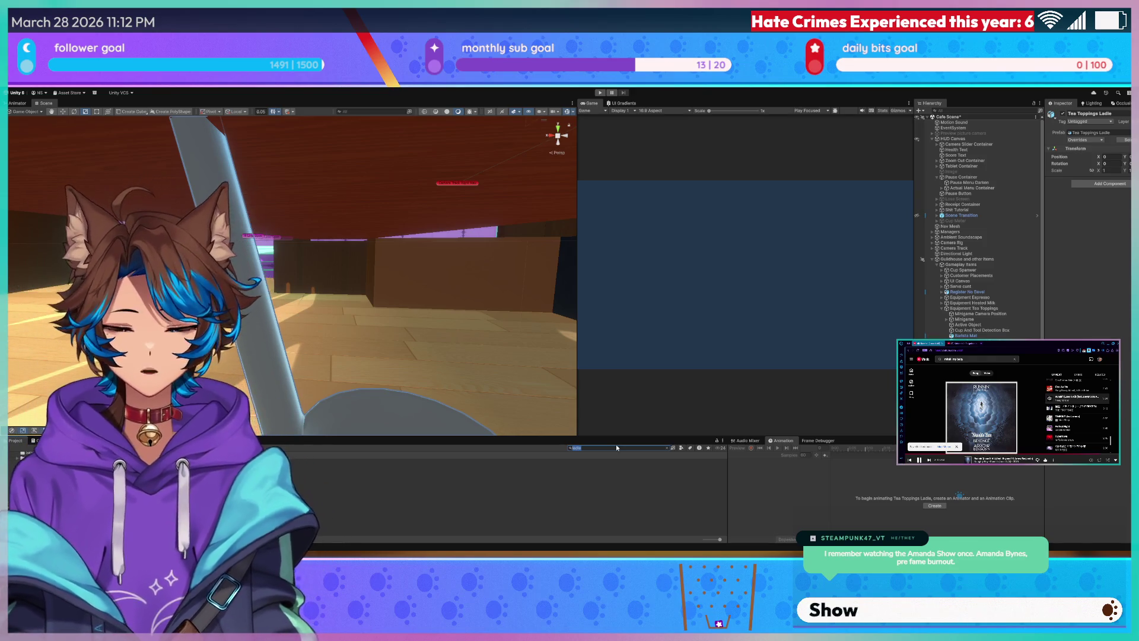
pyautogui.write('metal')
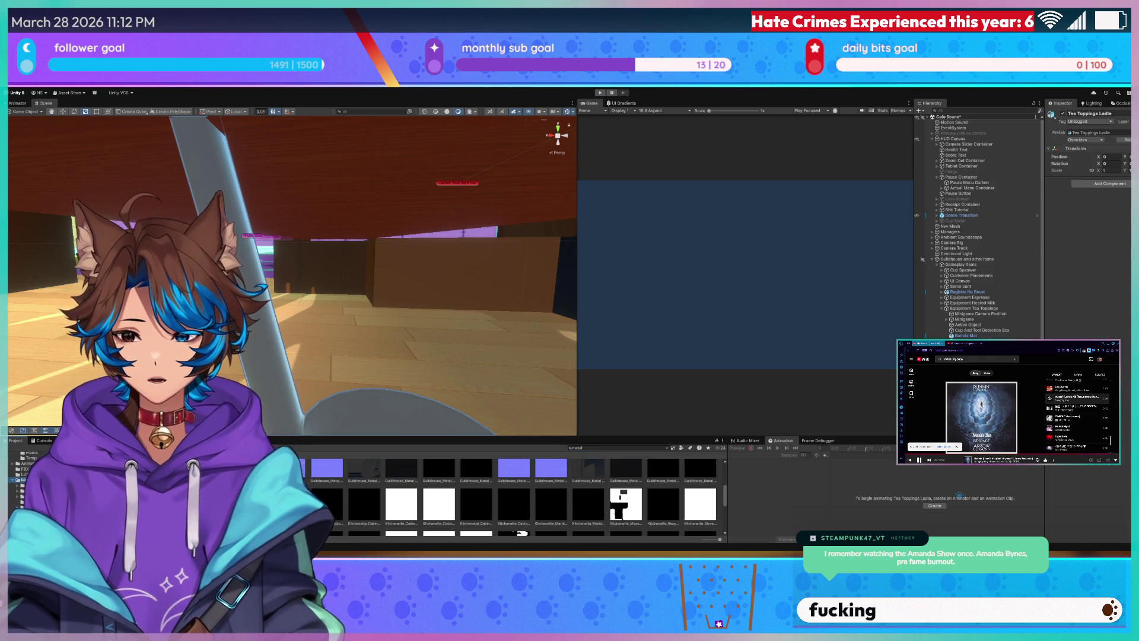
# Clear the 'metal' Project search with Escape.
pyautogui.press('Escape')
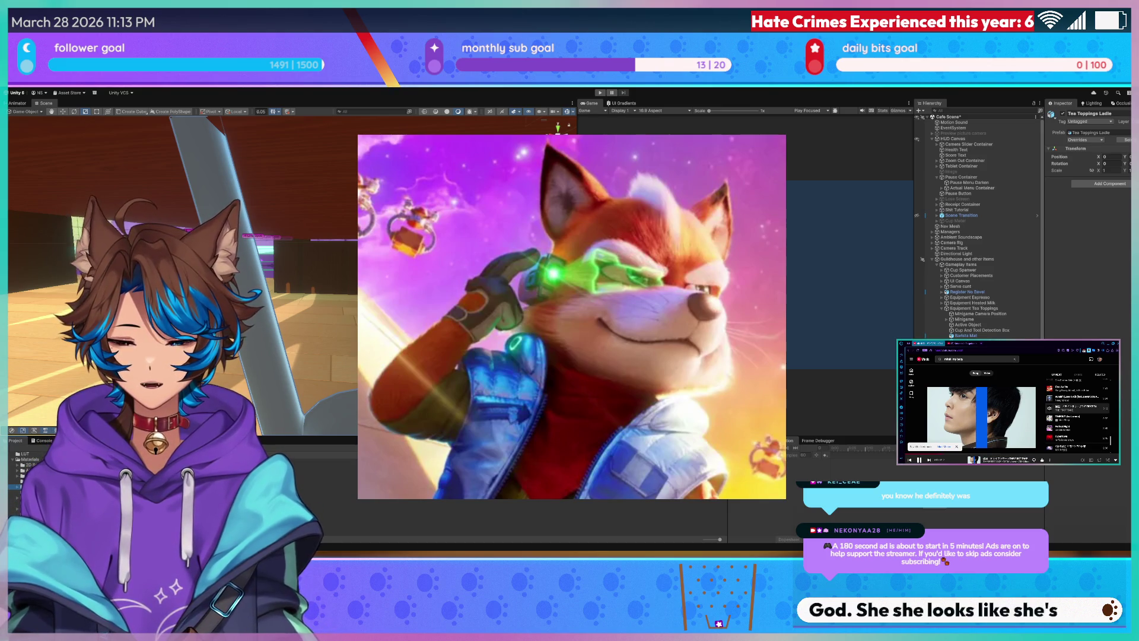
# Browse from the Coffee and Textures folders to the Water Dispenser assets, then orbit the café view.
pyautogui.click(30, 480)
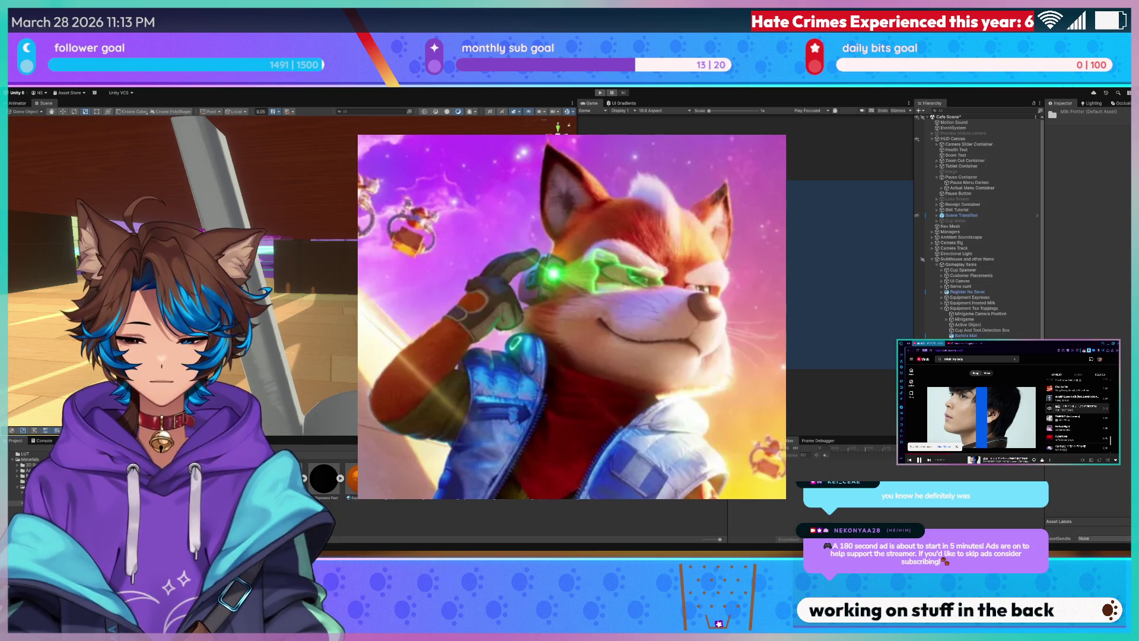
pyautogui.click(23, 475)
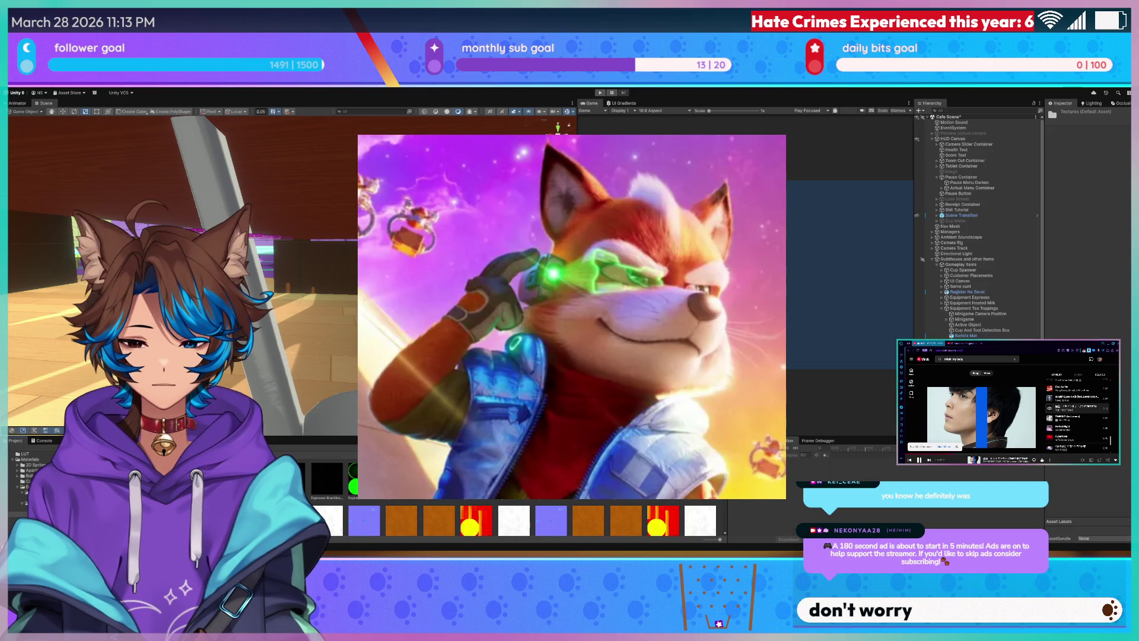
pyautogui.scroll(-3, 534, 510)
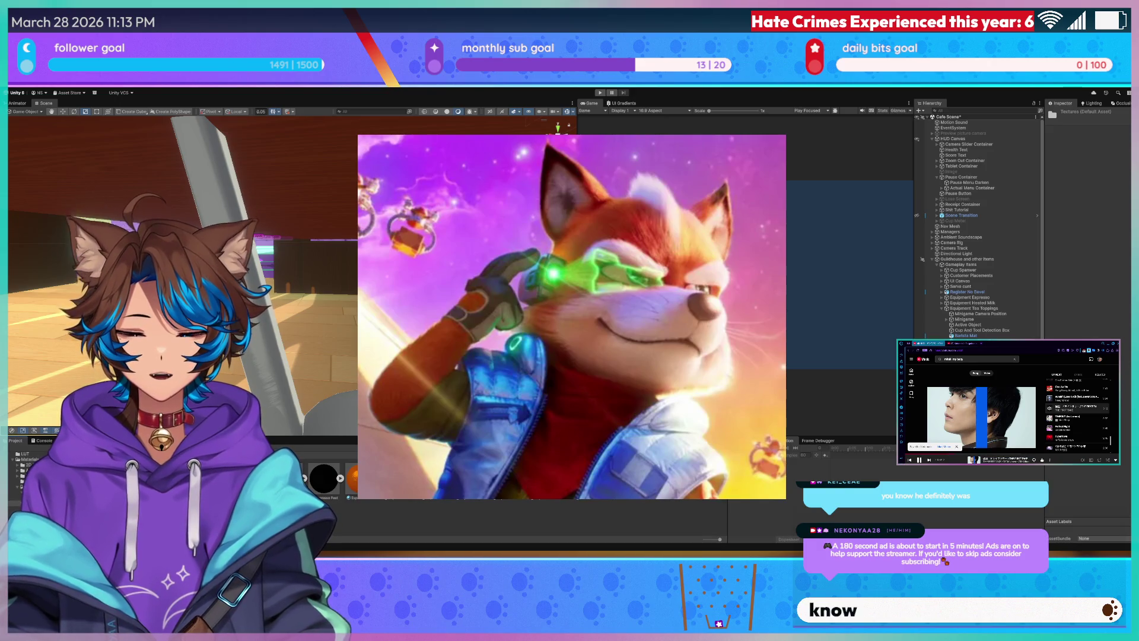
pyautogui.click(30, 481)
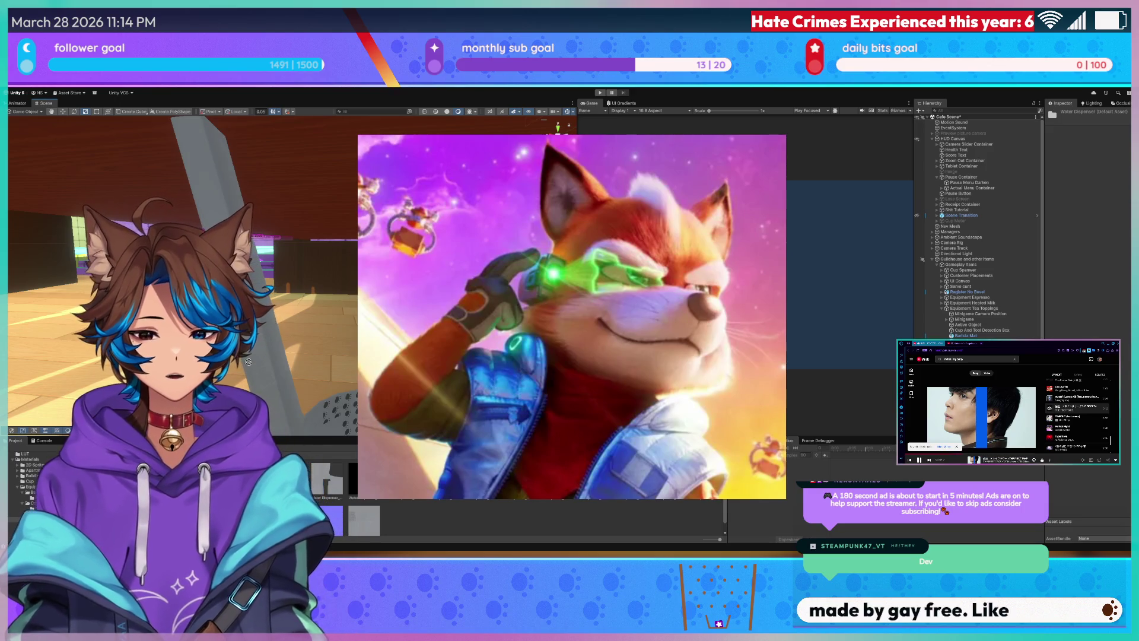
pyautogui.moveTo(279, 344)
pyautogui.mouseDown()
pyautogui.moveTo(289, 341)
pyautogui.moveTo(235, 375)
pyautogui.moveTo(240, 356)
pyautogui.mouseUp()
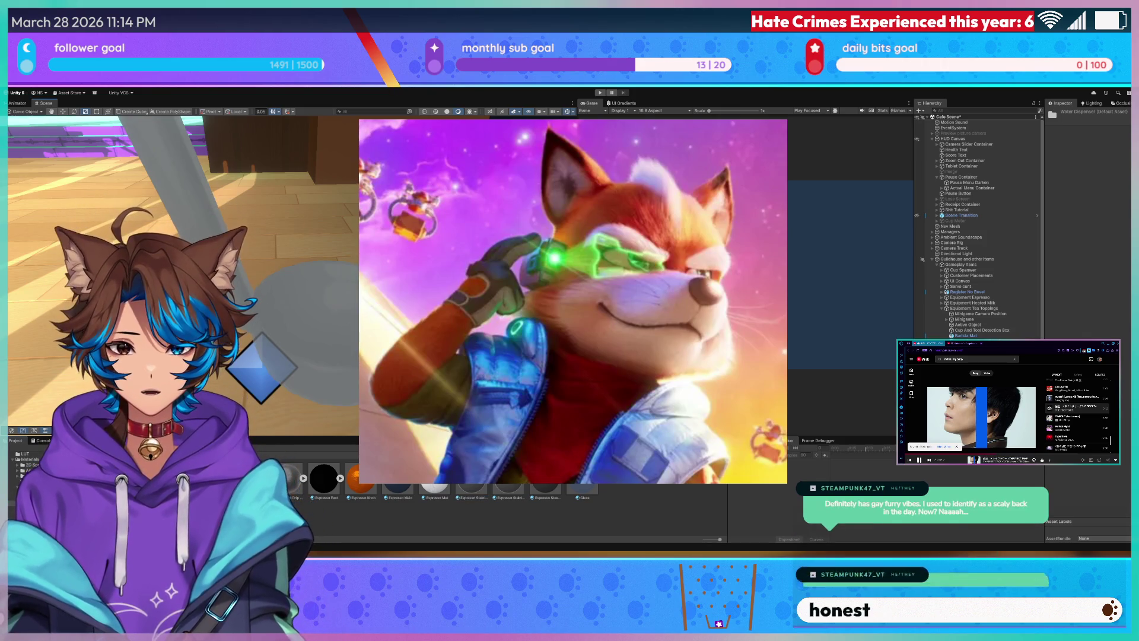
# Move the Scene view to another part of the café and start Play mode with Ctrl+P.
pyautogui.moveTo(241, 247); pyautogui.dragTo(211, 180)
pyautogui.hotkey('ctrl', 'p')
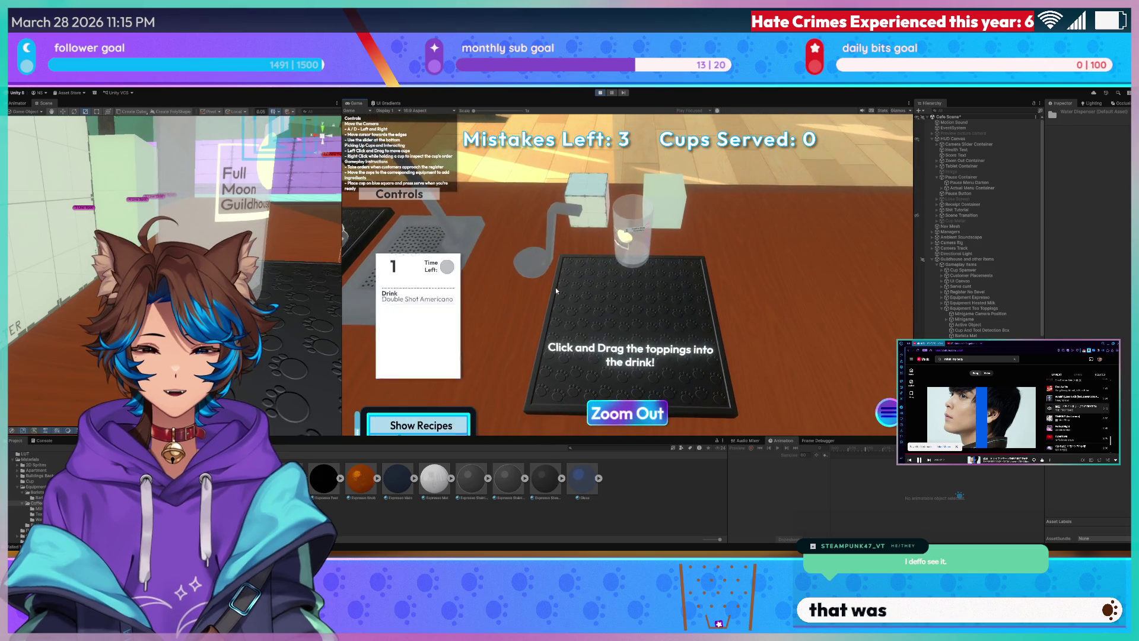
# Drag the toppings tray onto the drink, leave the cup close-up, and stop the playtest.
pyautogui.moveTo(560, 293)
pyautogui.mouseDown()
pyautogui.moveTo(409, 332)
pyautogui.moveTo(767, 330)
pyautogui.moveTo(408, 297)
pyautogui.moveTo(653, 324)
pyautogui.moveTo(740, 312)
pyautogui.moveTo(461, 305)
pyautogui.moveTo(791, 325)
pyautogui.moveTo(532, 283)
pyautogui.moveTo(630, 262)
pyautogui.mouseUp()
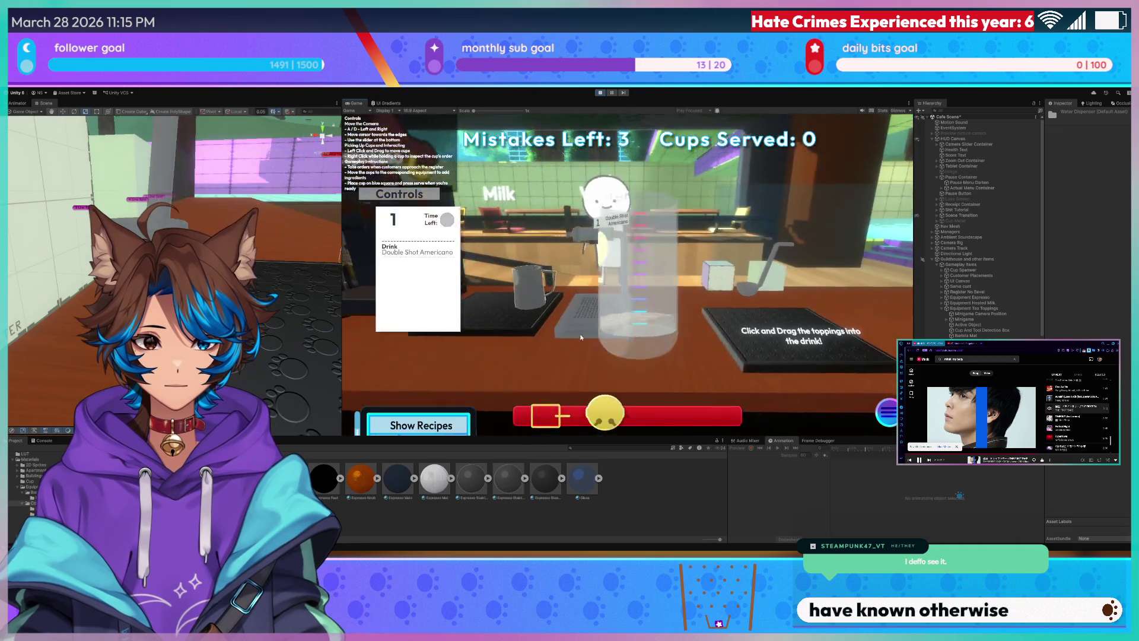
pyautogui.rightClick(617, 338)
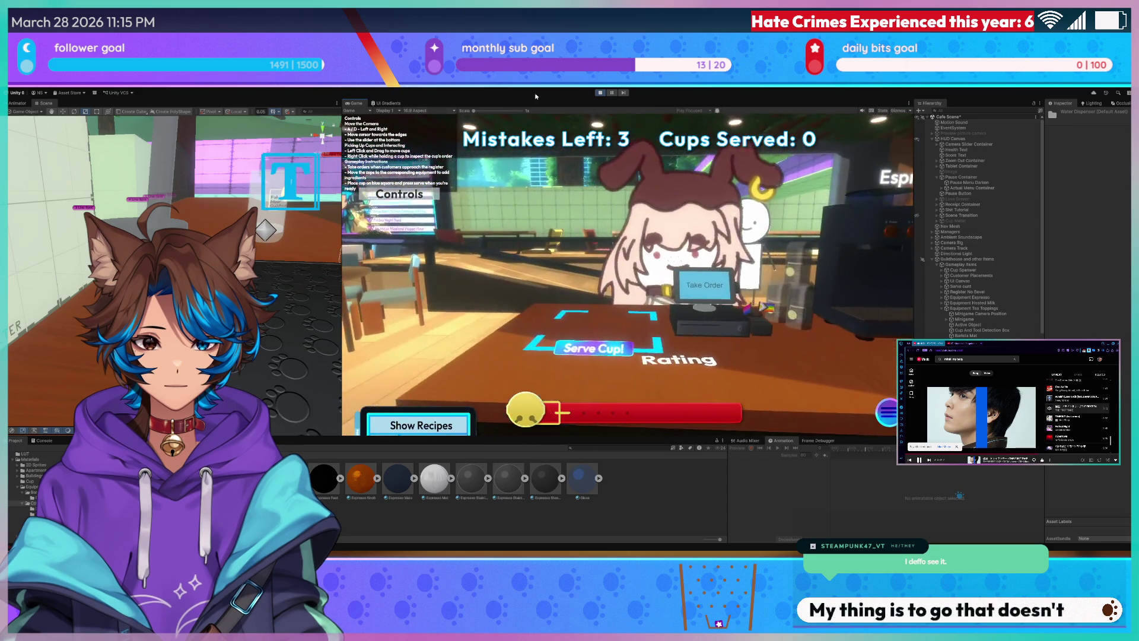
pyautogui.click(600, 92)
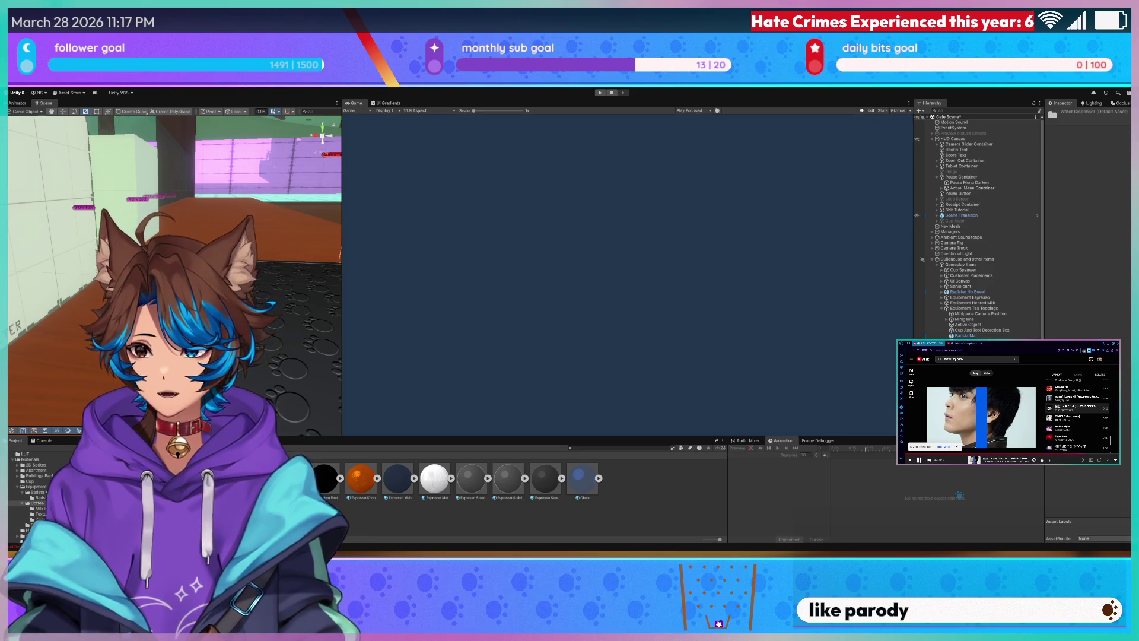
# Drag the Scene/Game divider right to enlarge the Scene view and orbit around the counter.
pyautogui.moveTo(342, 296); pyautogui.dragTo(565, 296)
pyautogui.moveTo(381, 293)
pyautogui.mouseDown()
pyautogui.moveTo(402, 294)
pyautogui.moveTo(289, 286)
pyautogui.mouseUp()
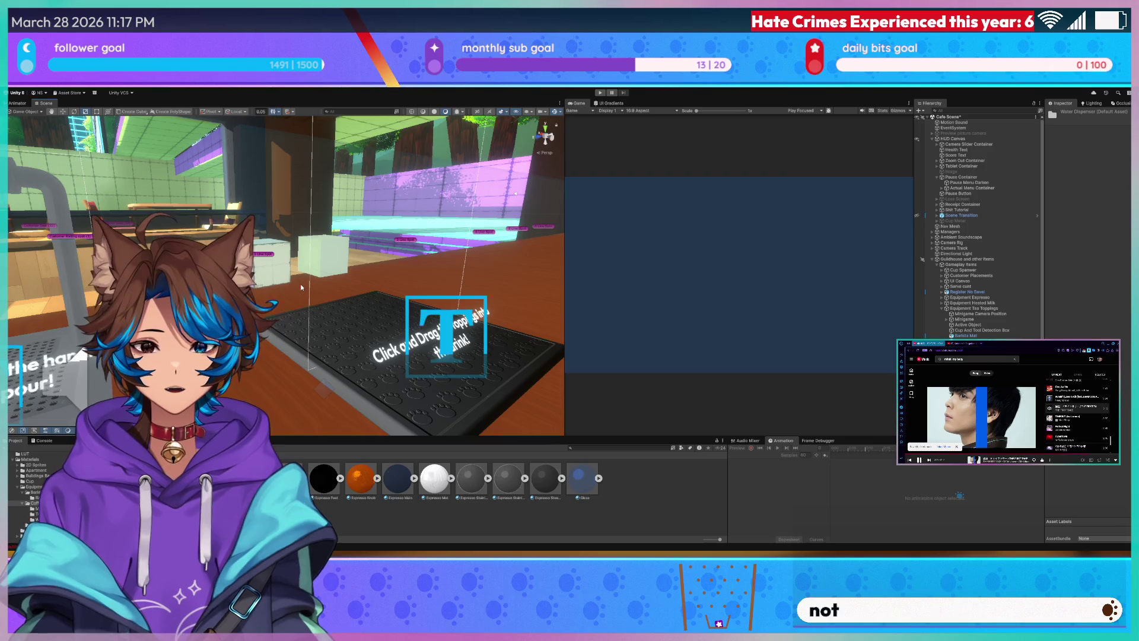
pyautogui.moveTo(301, 284)
pyautogui.mouseDown()
pyautogui.moveTo(320, 247)
pyautogui.moveTo(418, 239)
pyautogui.moveTo(608, 298)
pyautogui.mouseUp()
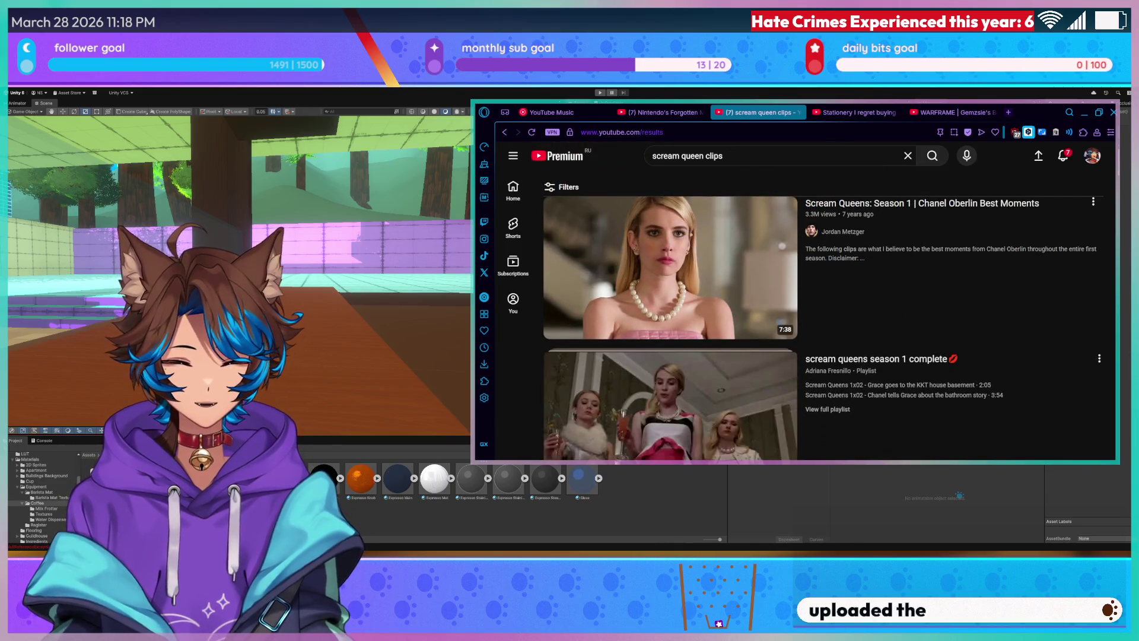
# Scroll the YouTube results and open the 'scream queens giving me serotonin' video.
pyautogui.scroll(-4, 823, 297)
pyautogui.scroll(1, 824, 297)
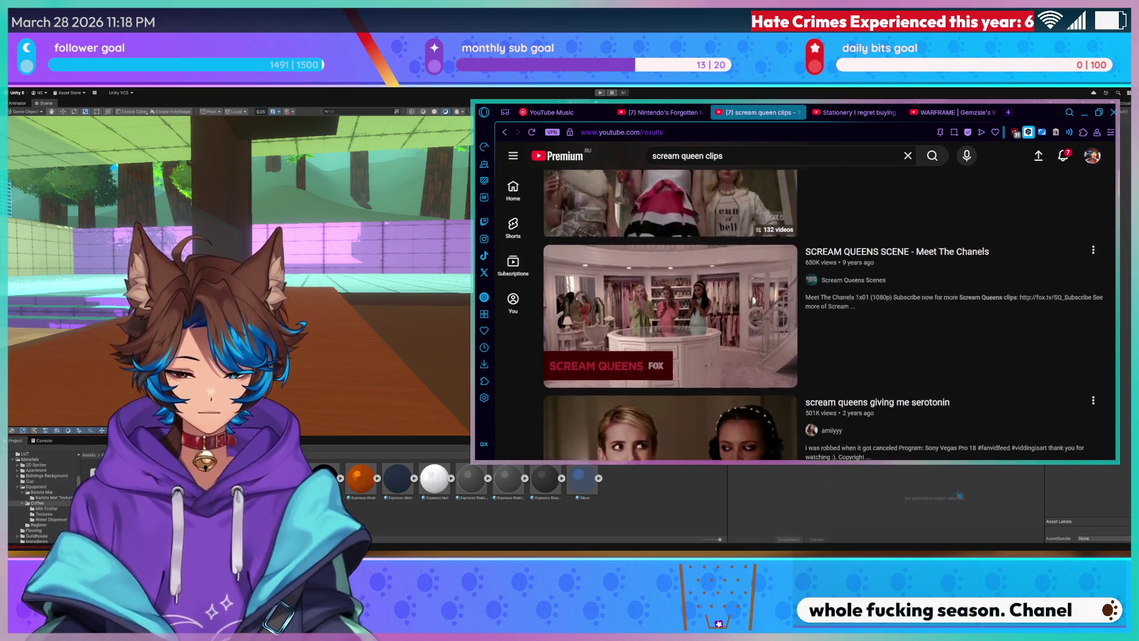
pyautogui.scroll(1, 824, 314)
pyautogui.scroll(-5, 823, 314)
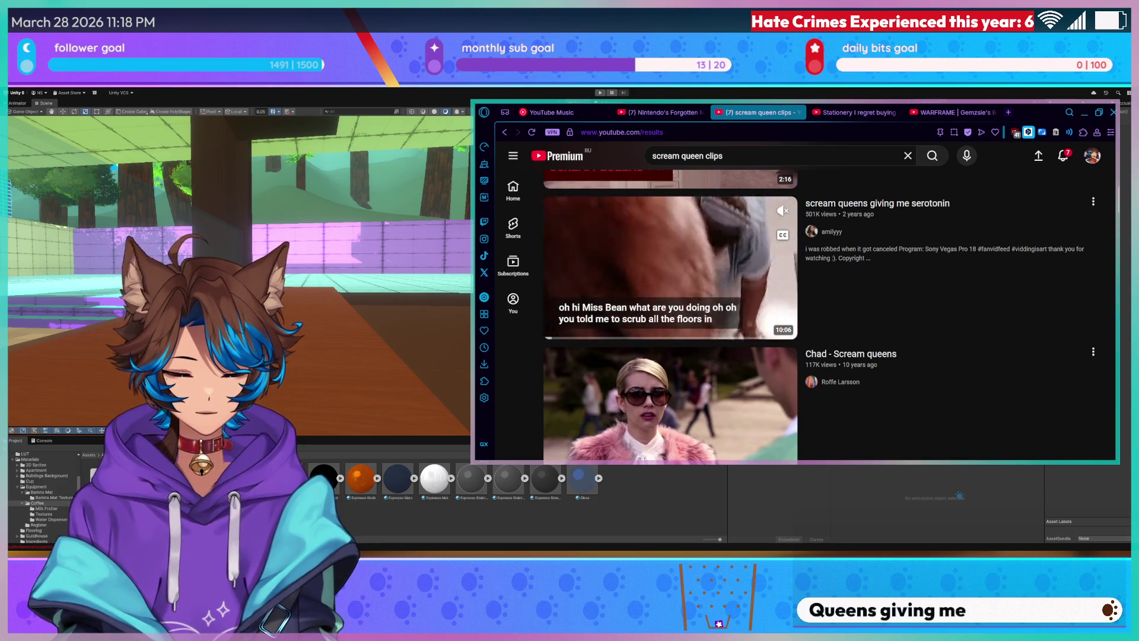
pyautogui.scroll(-2, 671, 267)
pyautogui.scroll(3, 716, 278)
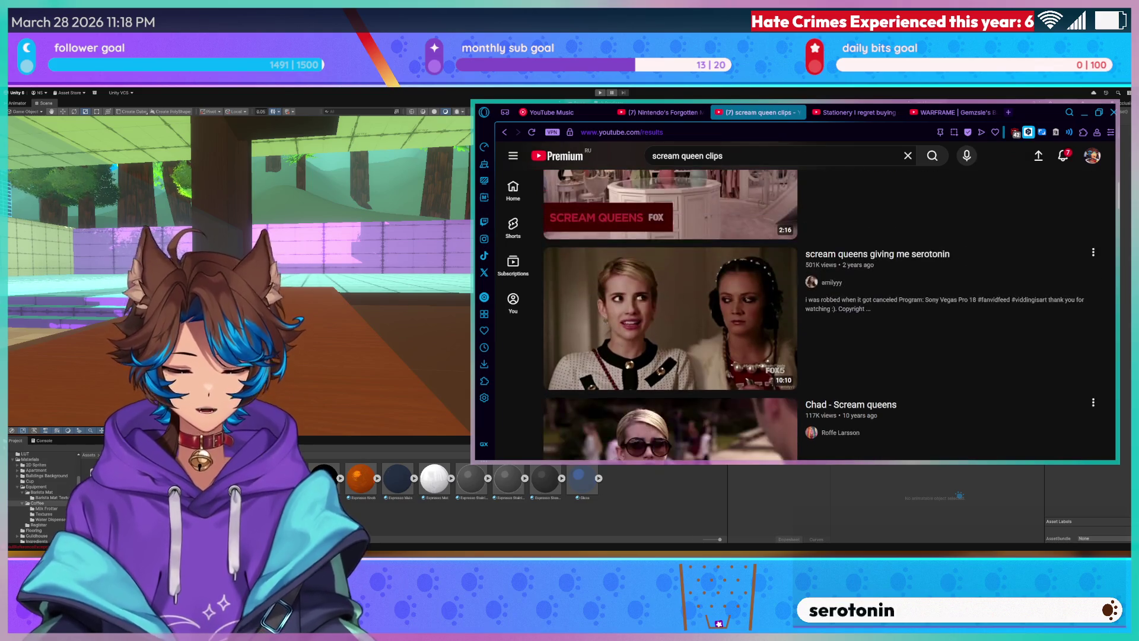
pyautogui.click(716, 278)
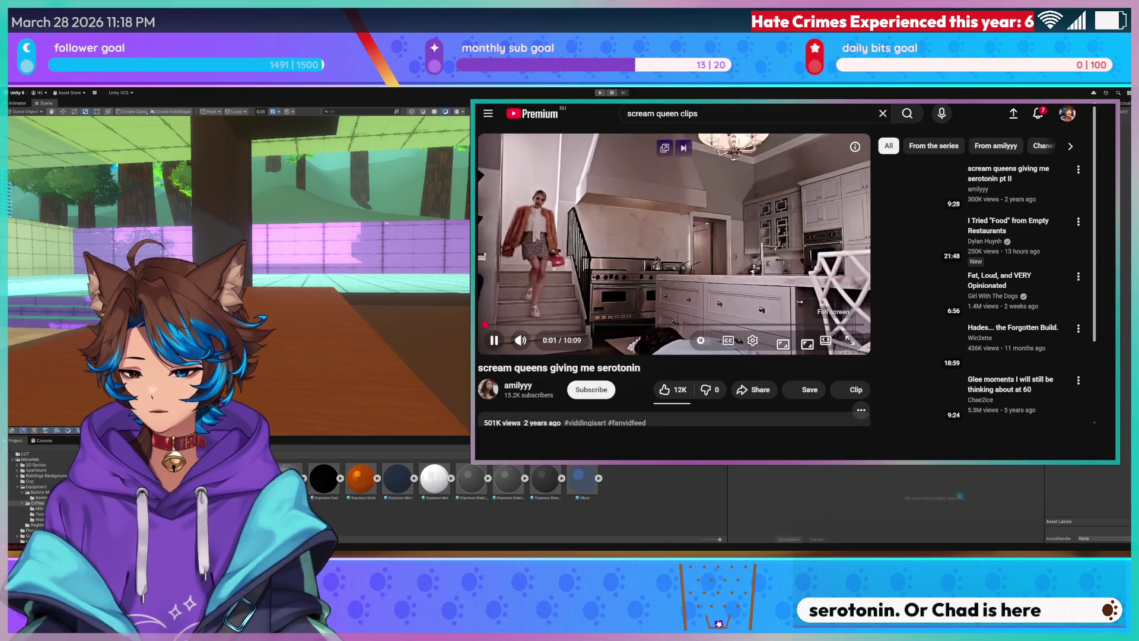
# Make the video fill the browser window and skip ahead to a later scene.
pyautogui.click(860, 335)
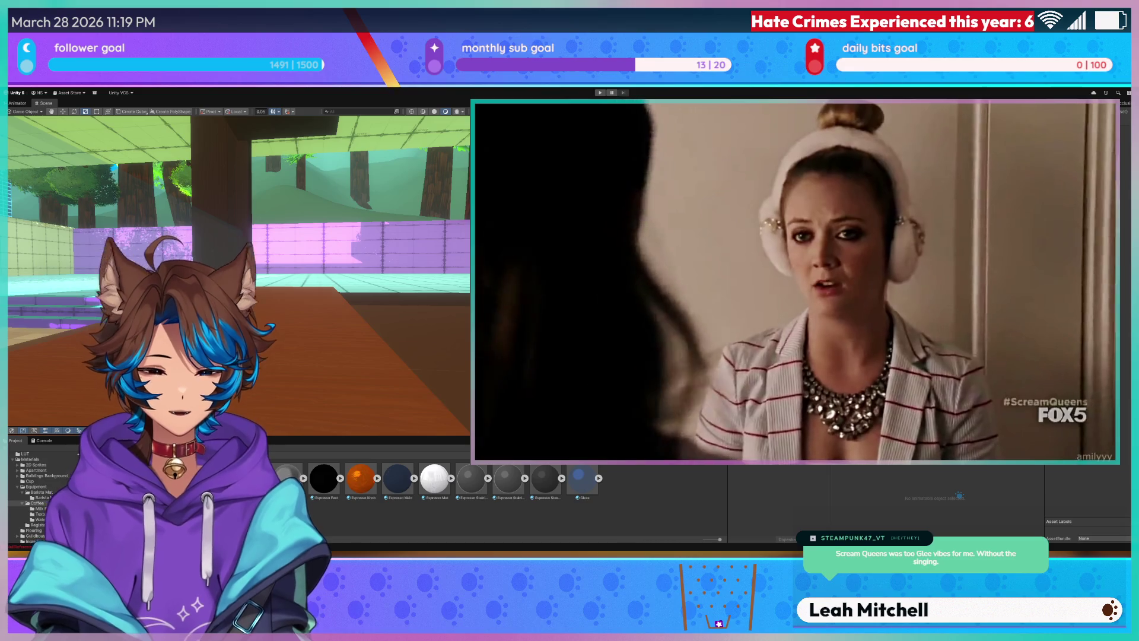
pyautogui.moveTo(795, 279)
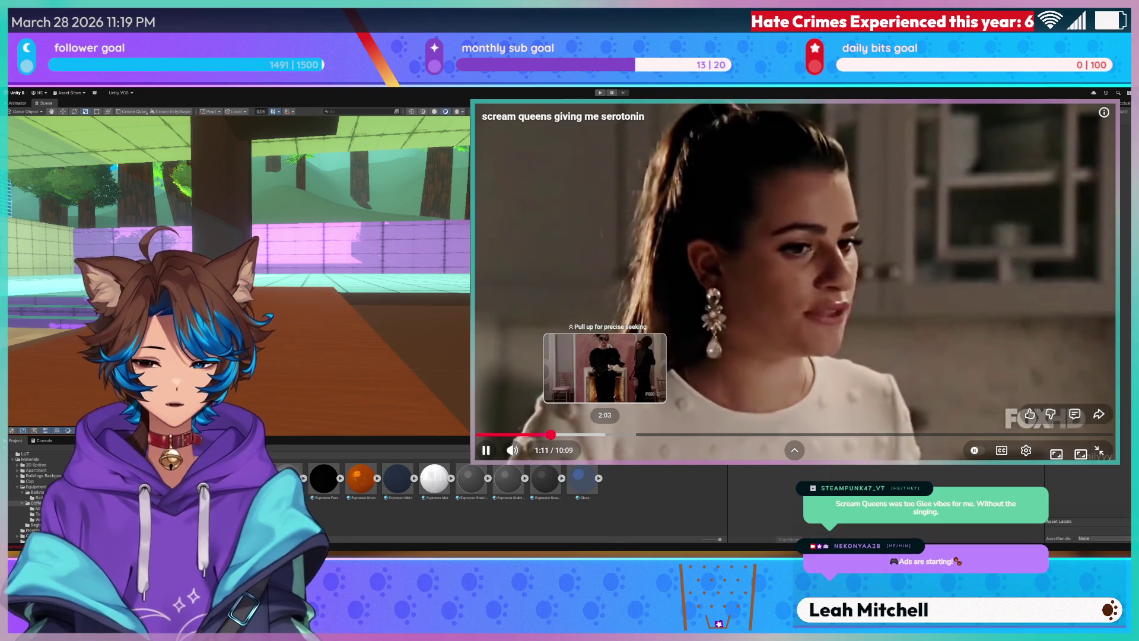
pyautogui.click(630, 433)
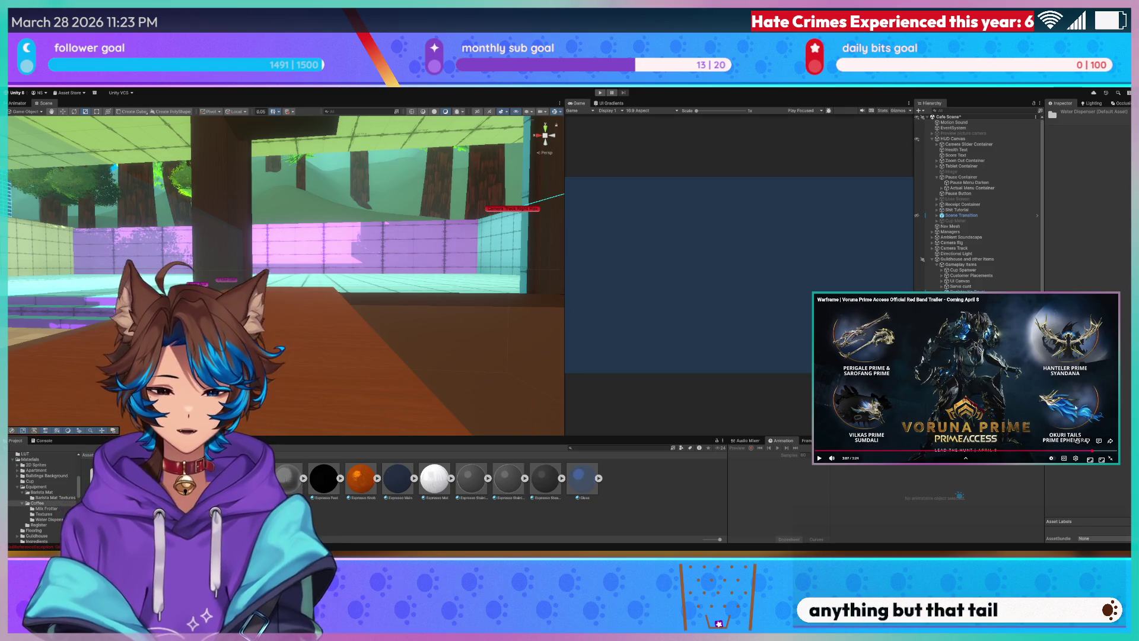
# Resume the Warframe trailer, take it out of fullscreen, and return to the YouTube Music tab.
pyautogui.click(923, 368)
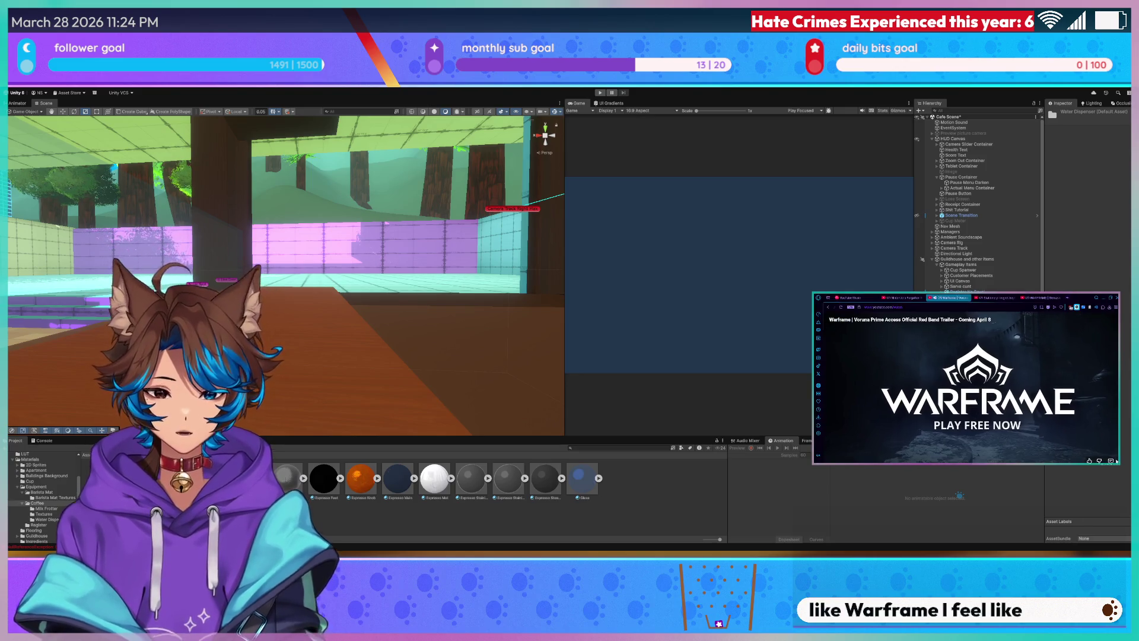
pyautogui.click(1112, 460)
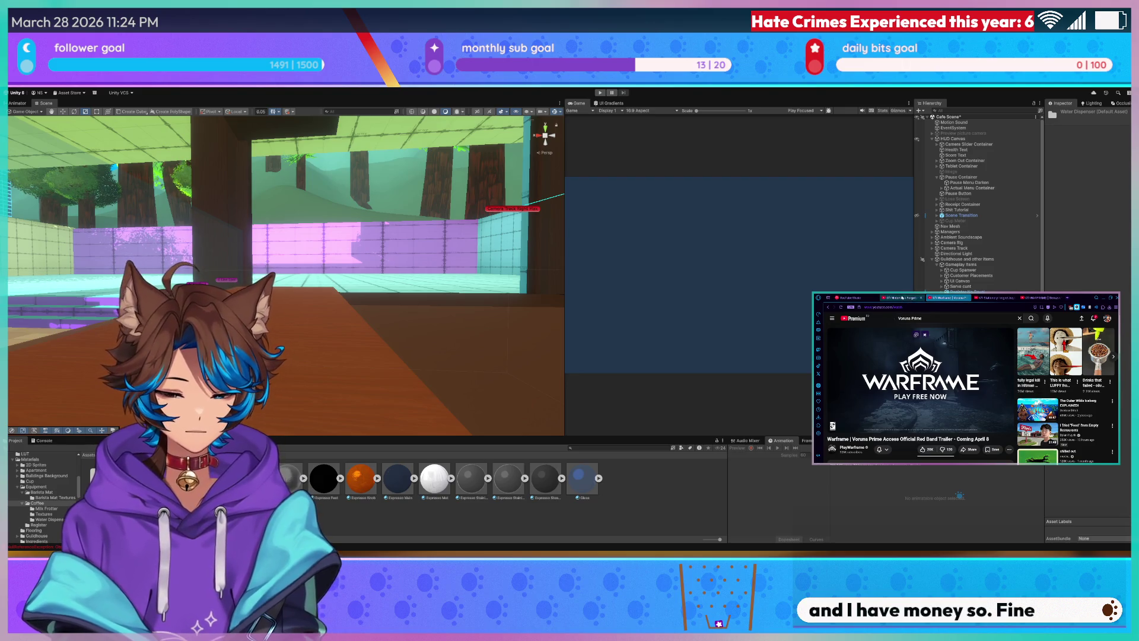
pyautogui.click(901, 297)
pyautogui.click(859, 296)
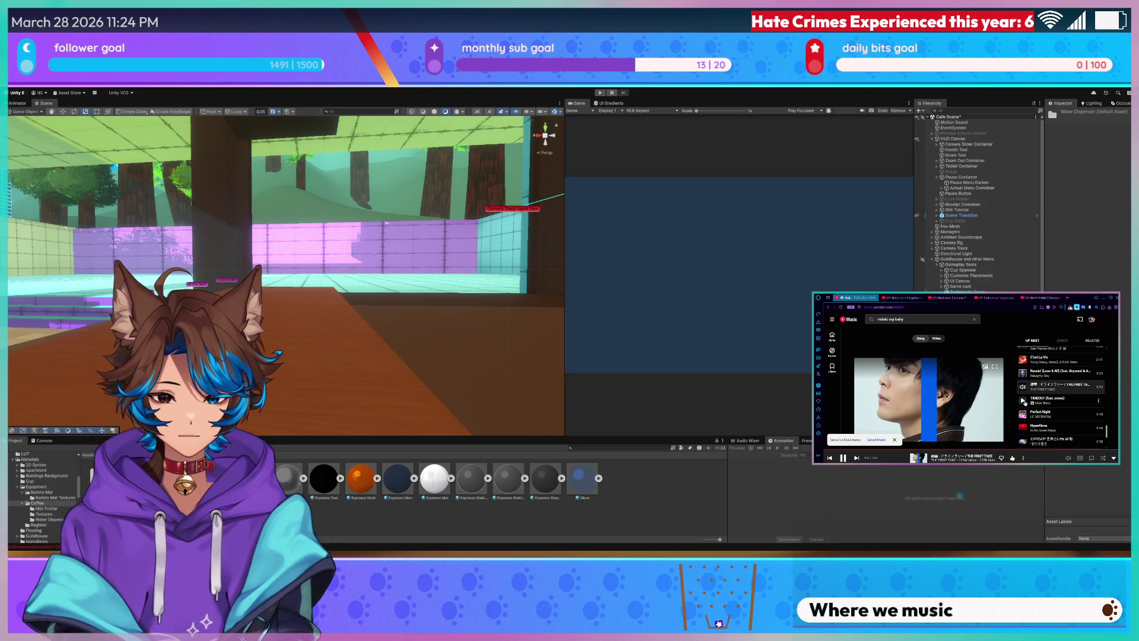
# Scroll the Up Next queue and play Everything I Know About Love (Live).
pyautogui.scroll(-3, 1061, 394)
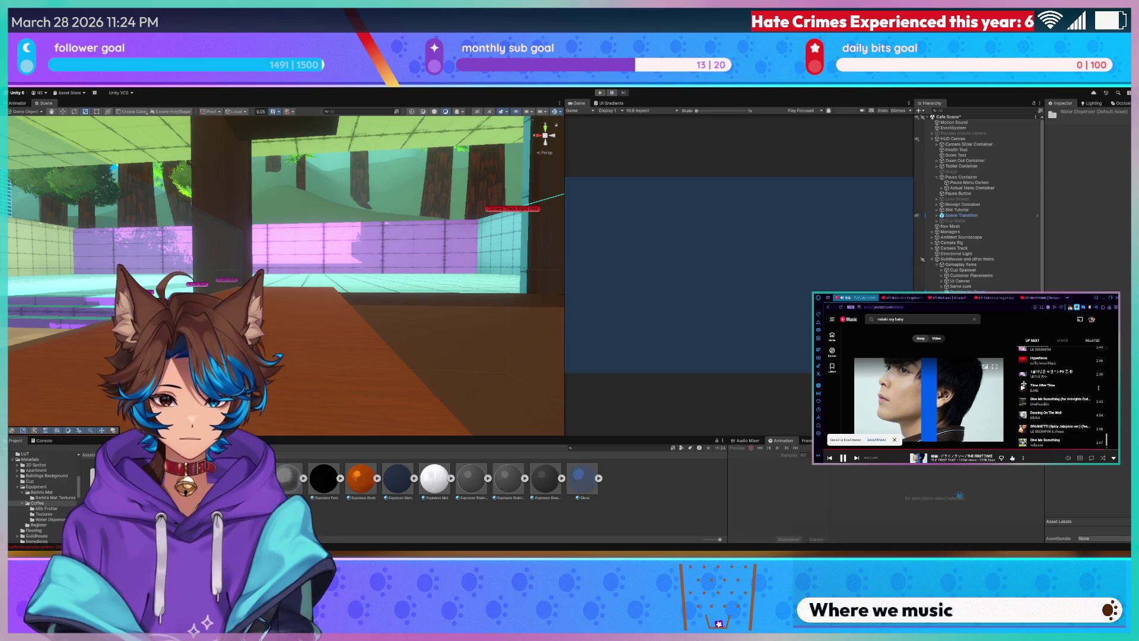
pyautogui.scroll(-5, 1028, 398)
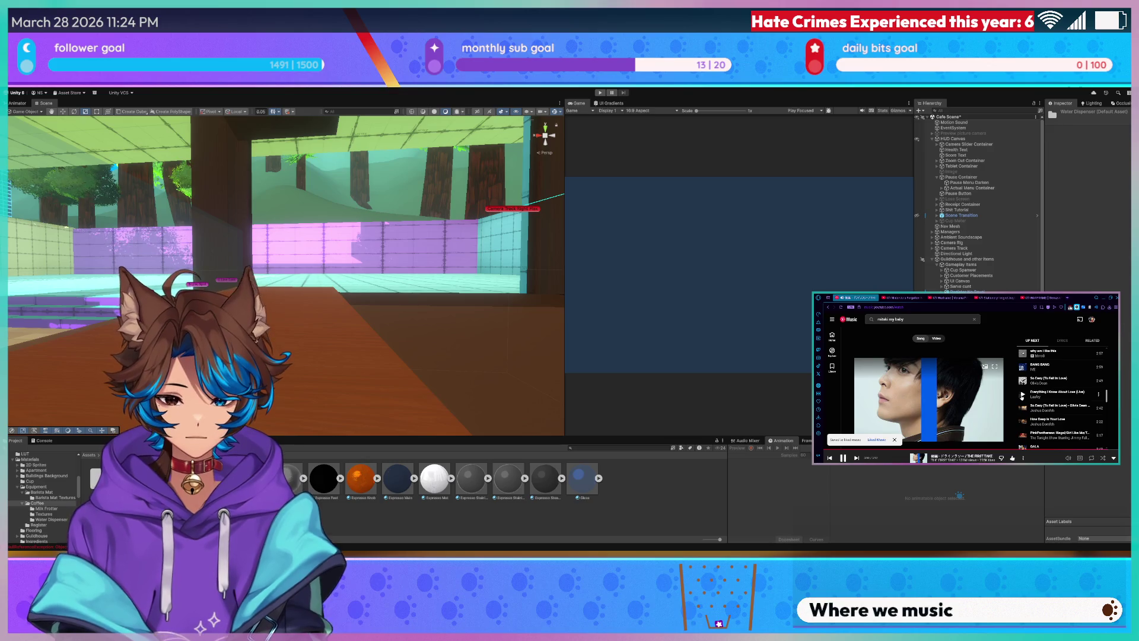
pyautogui.click(1022, 394)
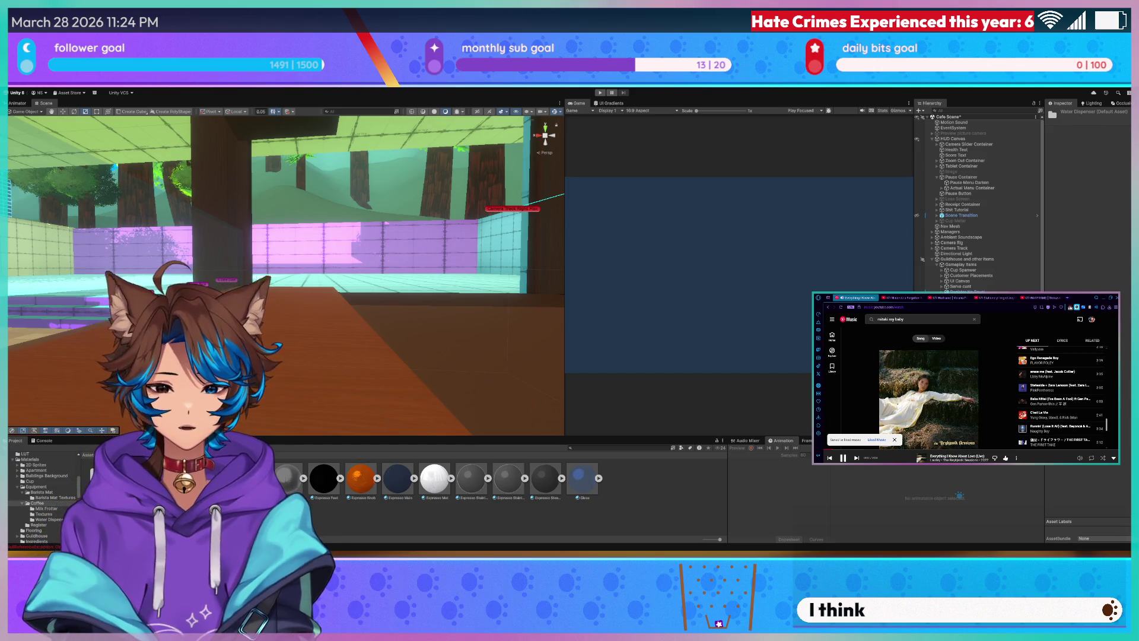
# Fly the Scene camera into the café and widen the Scene view past the Game preview.
pyautogui.moveTo(119, 249); pyautogui.dragTo(160, 247)
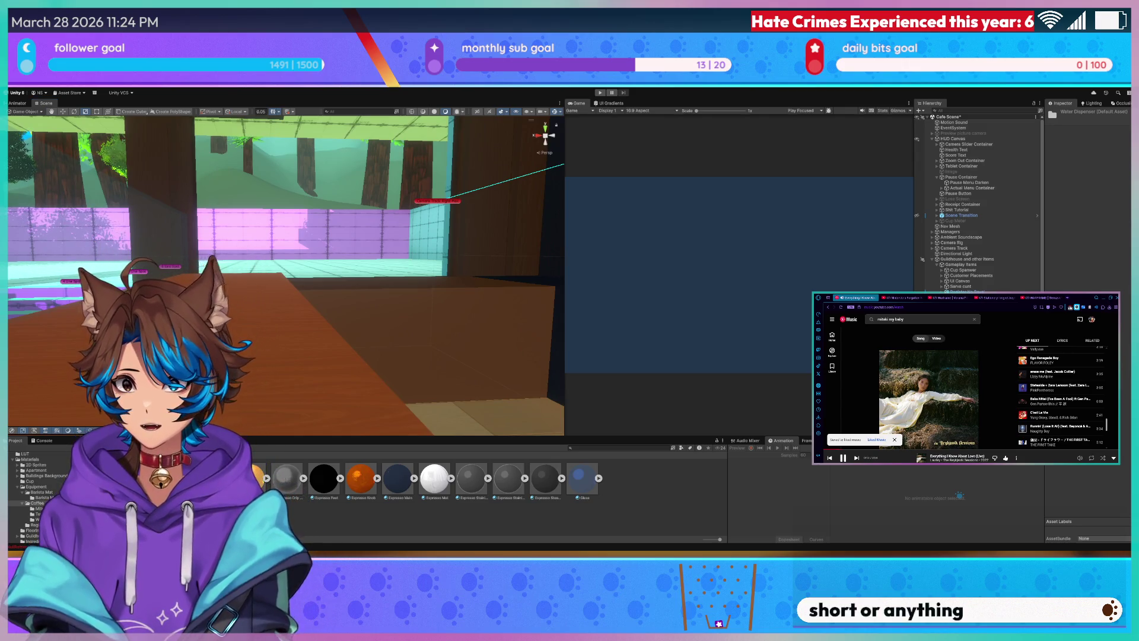
pyautogui.moveTo(160, 247)
pyautogui.mouseDown()
pyautogui.moveTo(140, 280)
pyautogui.moveTo(183, 253)
pyautogui.moveTo(158, 237)
pyautogui.moveTo(547, 267)
pyautogui.moveTo(451, 237)
pyautogui.moveTo(360, 180)
pyautogui.mouseUp()
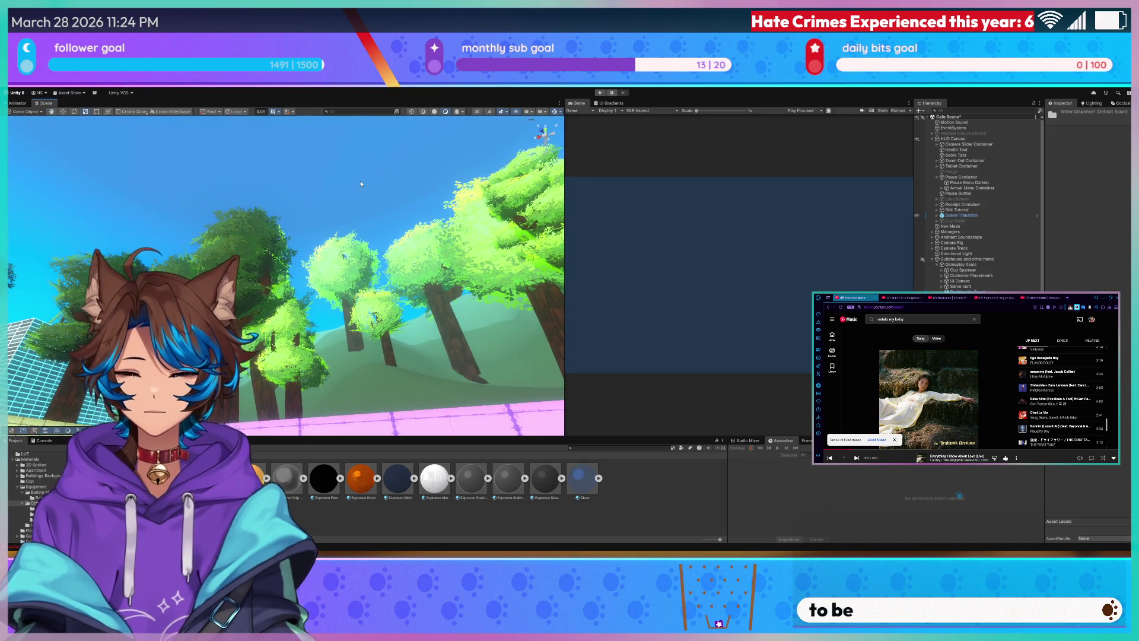
pyautogui.moveTo(566, 231); pyautogui.dragTo(777, 234)
pyautogui.moveTo(276, 219); pyautogui.dragTo(326, 280)
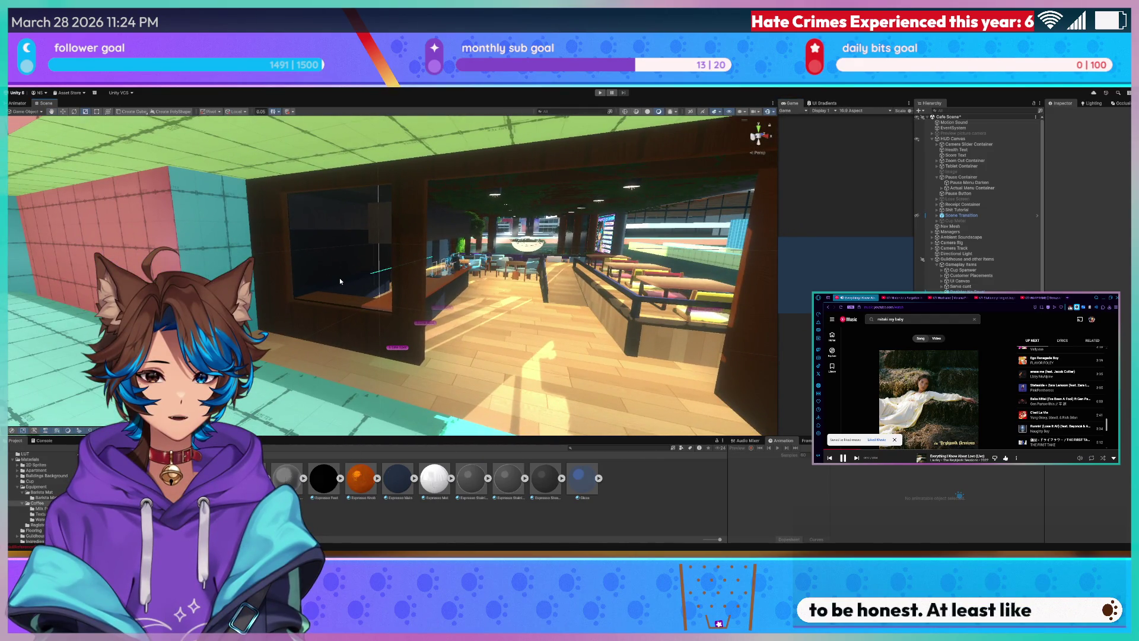